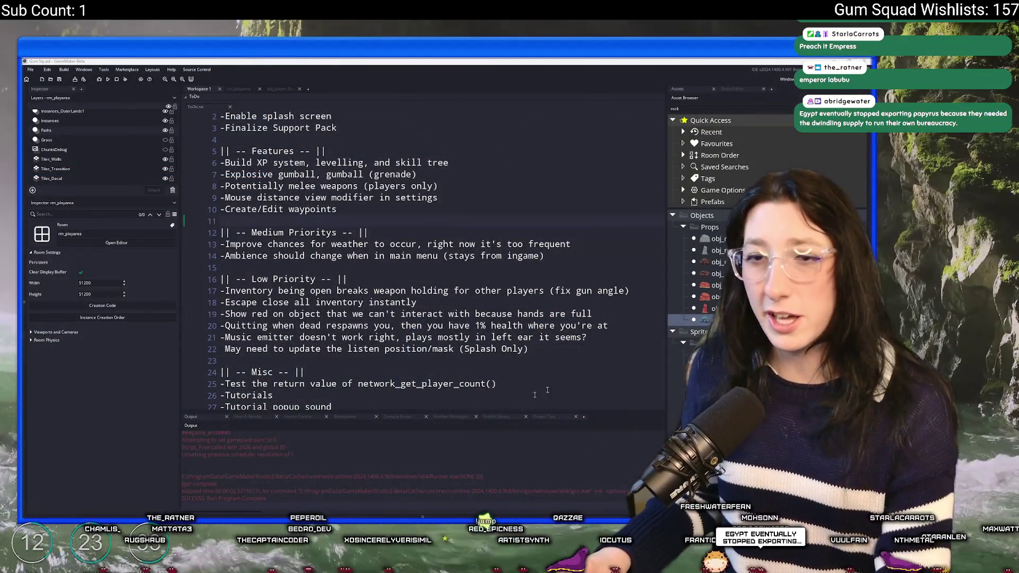
Step: Switch from GameMaker to Aseprite, which shows the Gum Corp sign sprite
key(alt+Tab)
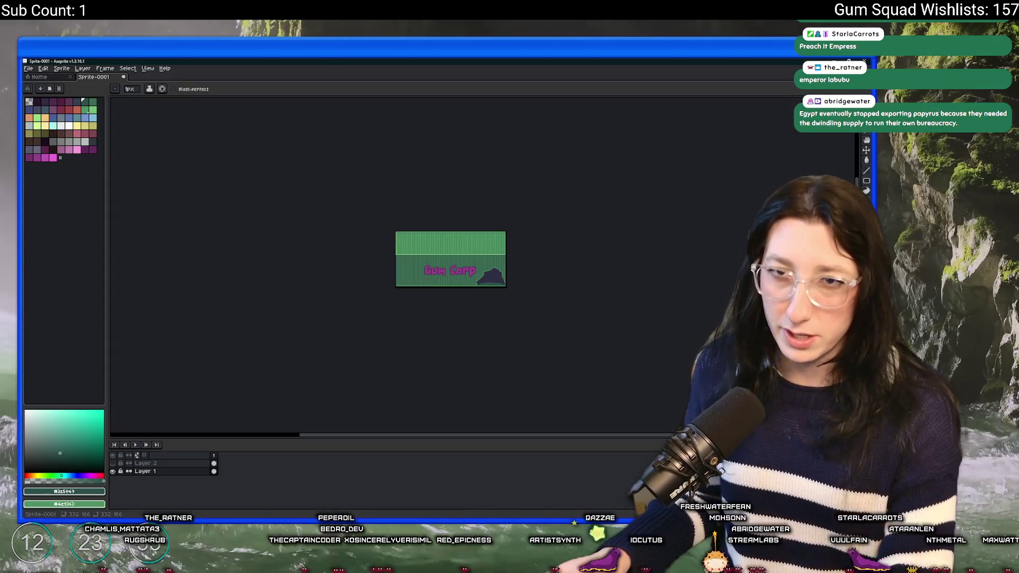
Step: Create a new sprite with width and height set to 1024 px
click(28, 68)
click(88, 78)
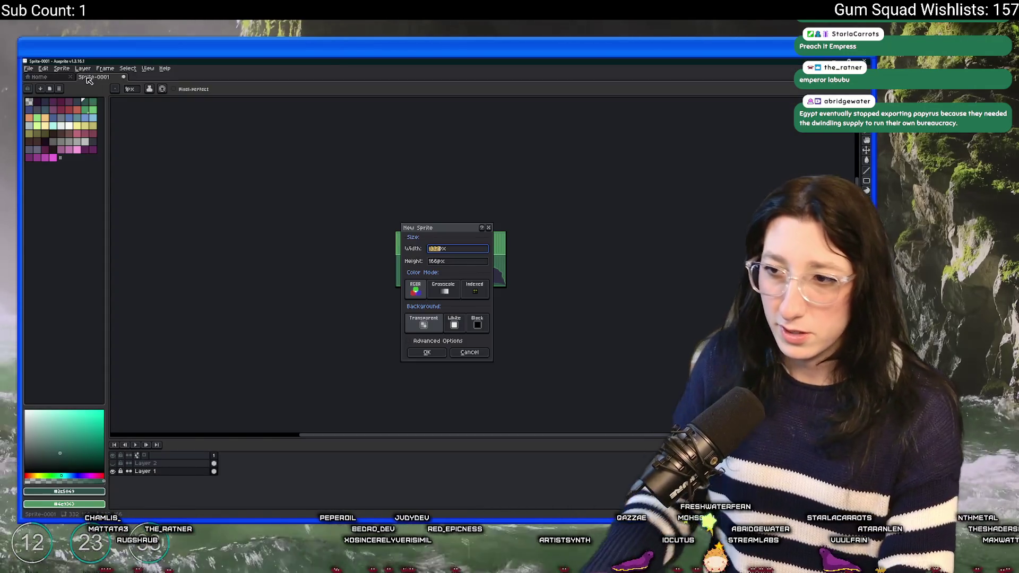
text(1024)
key(Tab)
text(1024)
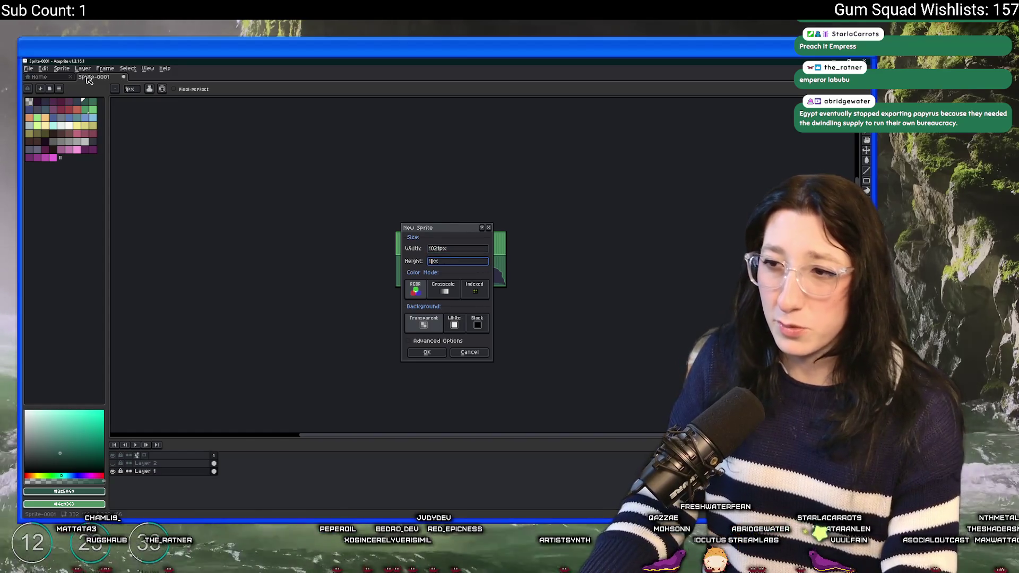
click(439, 249)
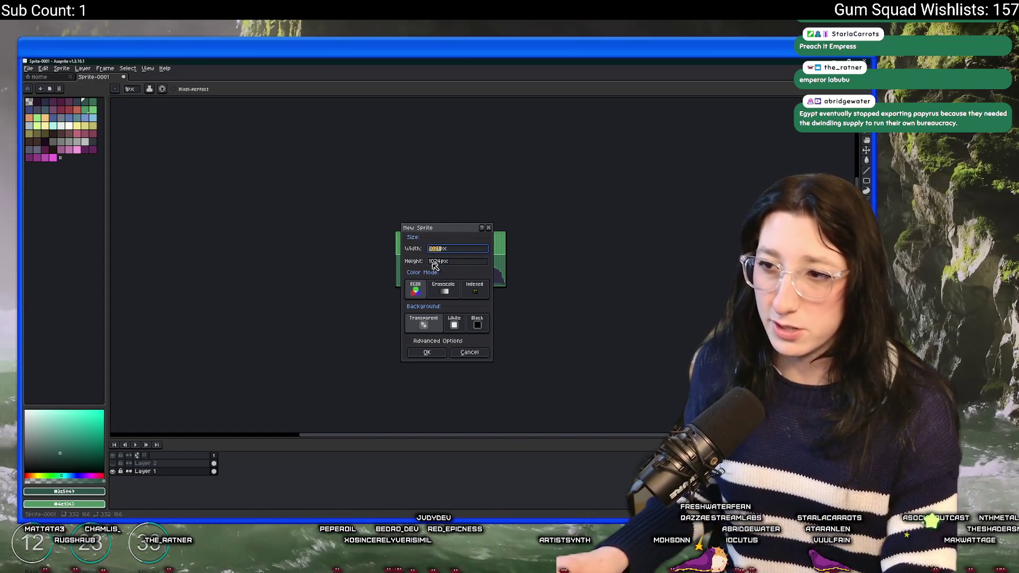
click(416, 353)
Step: Frame the blank canvas and try palette colours, settling on blue for the sky
scroll(382, 297, down, 3)
drag(284, 200, 230, 173)
click(77, 126)
drag(252, 248, 228, 232)
click(66, 139)
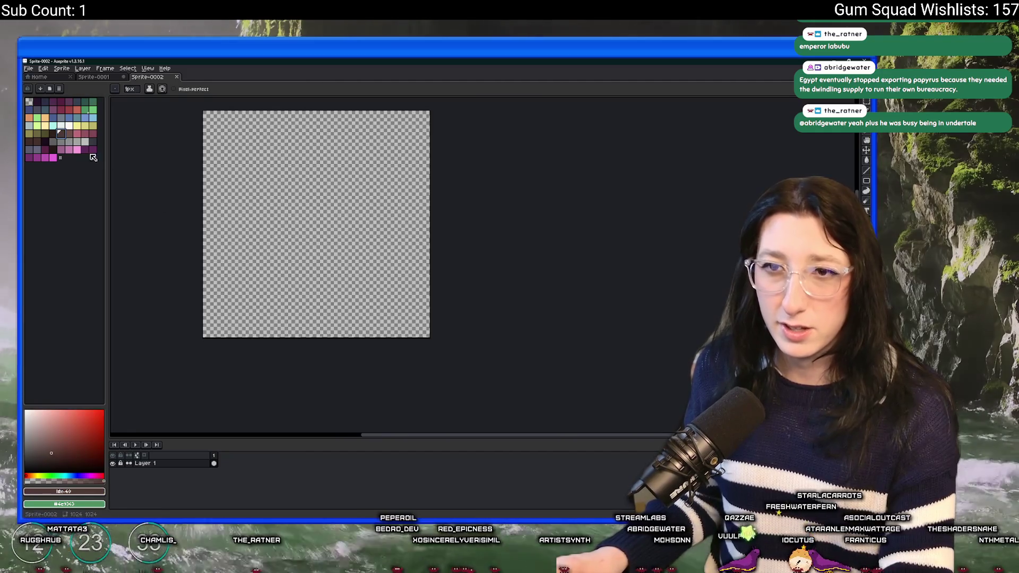
click(31, 111)
Step: Fill the canvas blue, then on a new layer draw and fill brown ground
key(g)
click(205, 201)
key(shift+n)
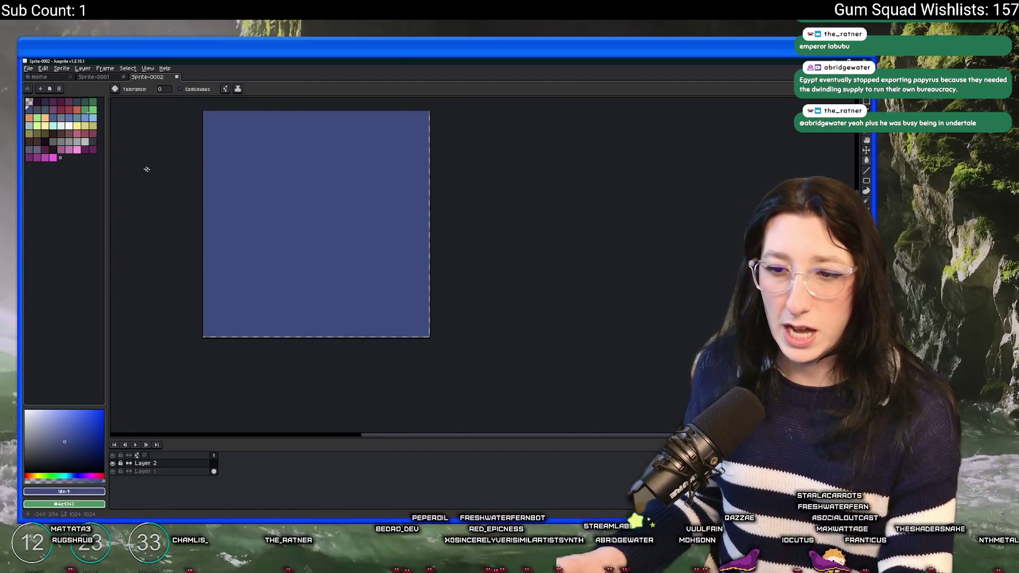
click(61, 134)
key(b)
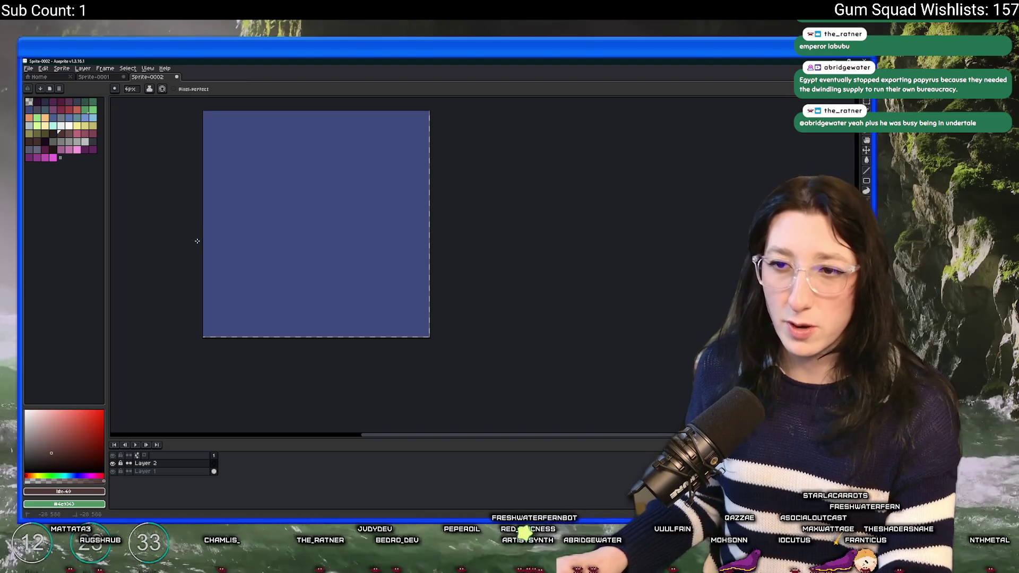
shift+click(258, 251)
shift+click(399, 253)
shift+click(468, 234)
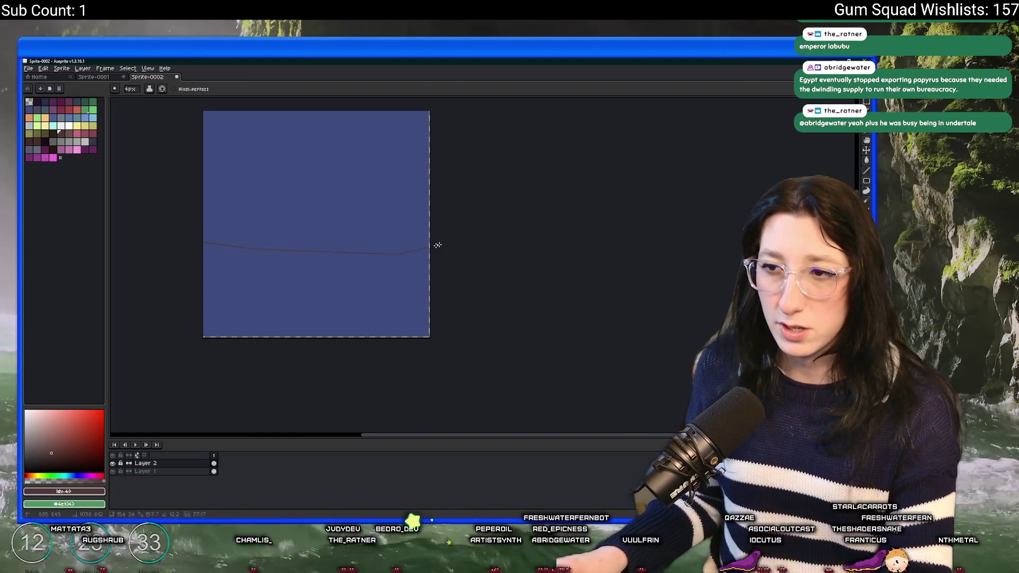
key(g)
click(332, 277)
scroll(332, 277, up, 1)
drag(360, 296, 436, 314)
Step: On a new layer, hand-letter 'Vote here' in white with the pencil
key(shift+n)
click(69, 126)
key(b)
scroll(304, 164, up, 2)
scroll(312, 225, down, 2)
scroll(288, 248, up, 1)
mouse_move(286, 266)
mouse_down()
mouse_move(314, 293)
mouse_move(323, 287)
mouse_up()
mouse_move(333, 304)
mouse_down()
mouse_move(324, 313)
mouse_move(332, 304)
mouse_up()
mouse_move(346, 280)
mouse_down()
mouse_move(345, 325)
mouse_move(353, 302)
mouse_move(376, 322)
mouse_up()
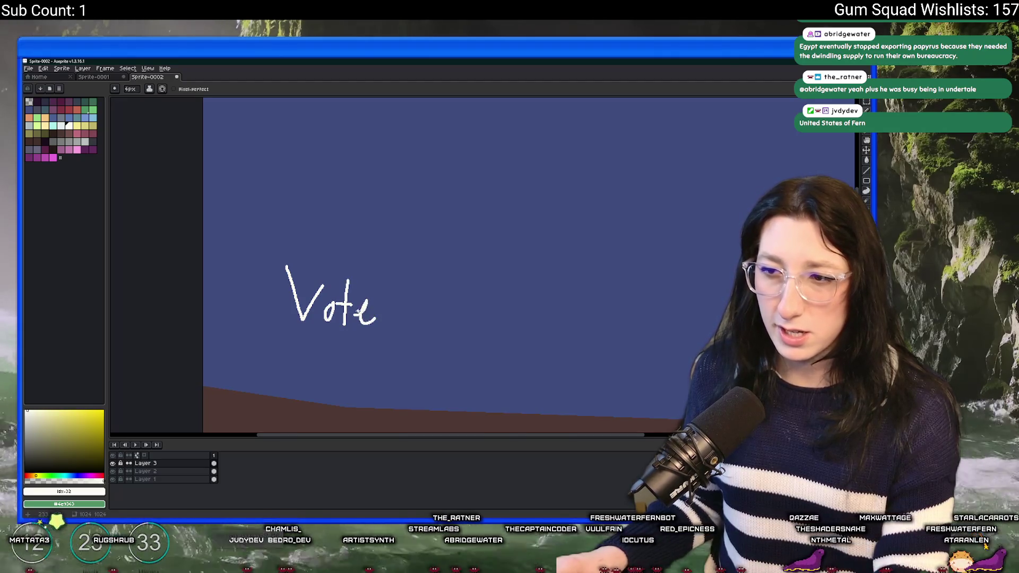
mouse_move(402, 275)
mouse_down()
mouse_move(394, 314)
mouse_move(404, 336)
mouse_move(451, 316)
mouse_move(454, 332)
mouse_move(470, 328)
mouse_up()
Step: Outline a brown sign board around the lettering and fill it brown
click(69, 134)
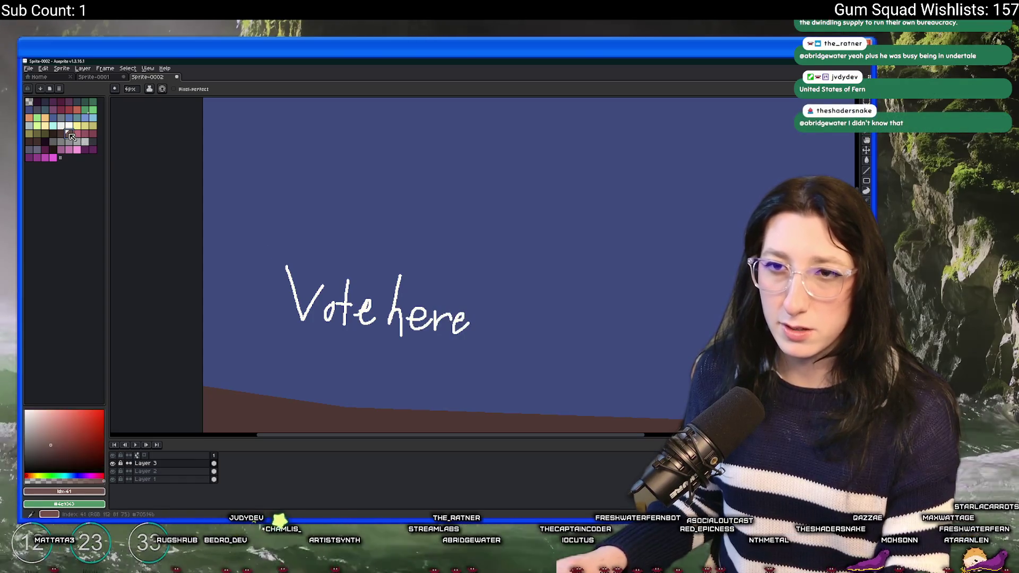
mouse_move(269, 231)
mouse_down()
mouse_move(270, 330)
mouse_move(477, 340)
mouse_move(333, 237)
mouse_move(268, 232)
mouse_up()
key(g)
click(305, 275)
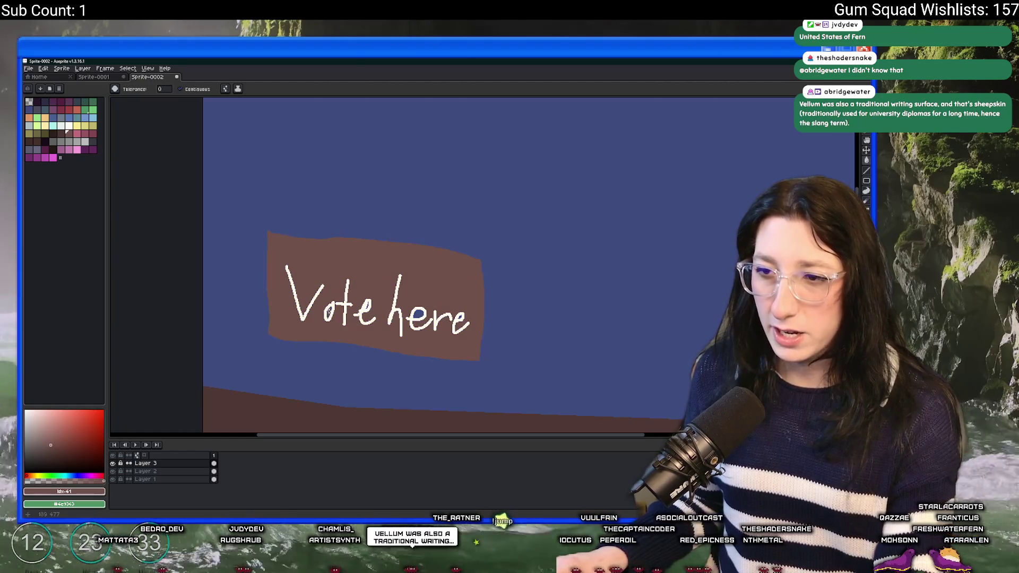
scroll(430, 314, up, 3)
scroll(478, 307, down, 2)
scroll(535, 298, up, 1)
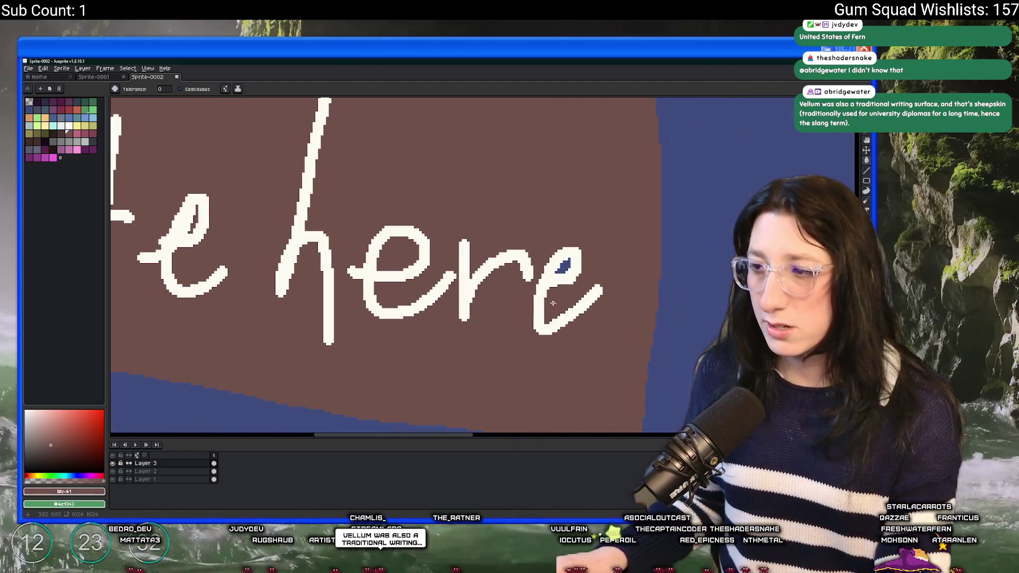
scroll(560, 268, down, 3)
Step: Draw the left and right posts under the sign and add another layer
key(b)
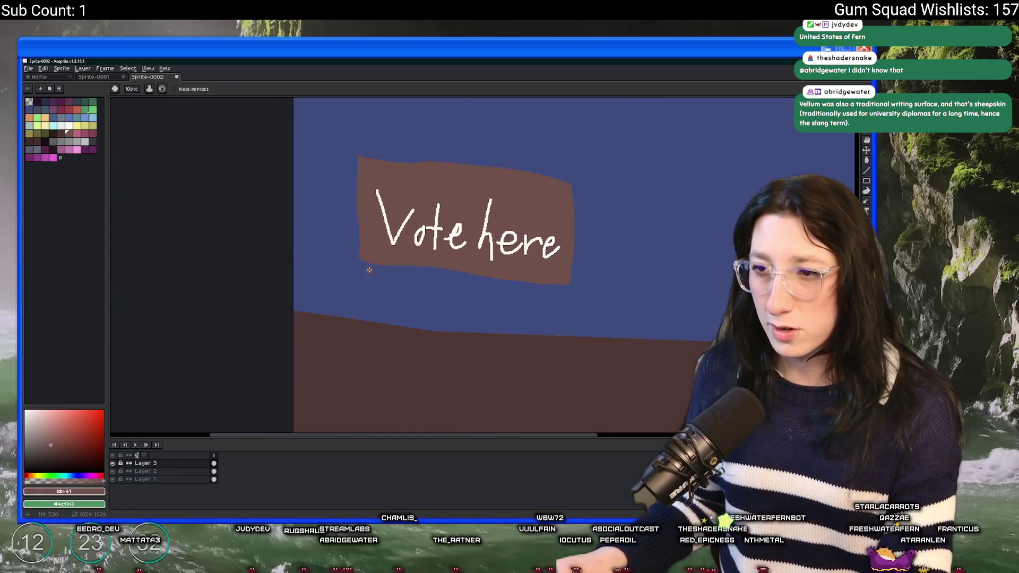
drag(374, 265, 373, 335)
mouse_move(553, 285)
mouse_down()
mouse_move(551, 339)
mouse_move(328, 285)
mouse_up()
key(shift+n)
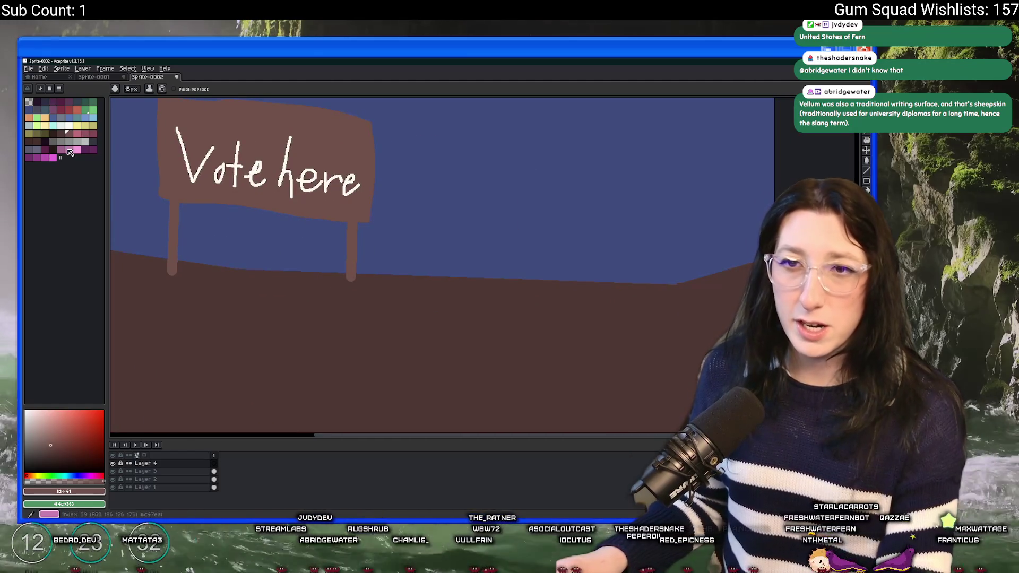
Step: Pick the grey-blue stone colour and draw the first ring, undoing stray strokes
click(62, 124)
scroll(400, 244, down, 3)
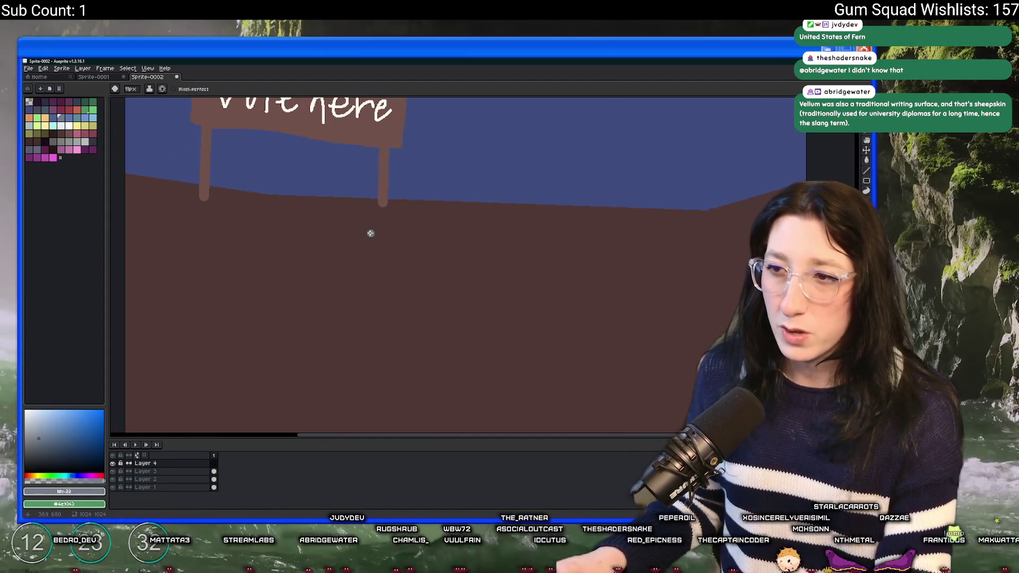
scroll(373, 230, down, 2)
scroll(422, 214, down, 3)
mouse_move(418, 201)
mouse_down()
mouse_move(385, 204)
mouse_move(367, 251)
mouse_move(380, 281)
mouse_up()
drag(465, 285, 487, 226)
key(ctrl+z)
scroll(430, 206, up, 2)
drag(397, 196, 397, 198)
drag(289, 221, 323, 233)
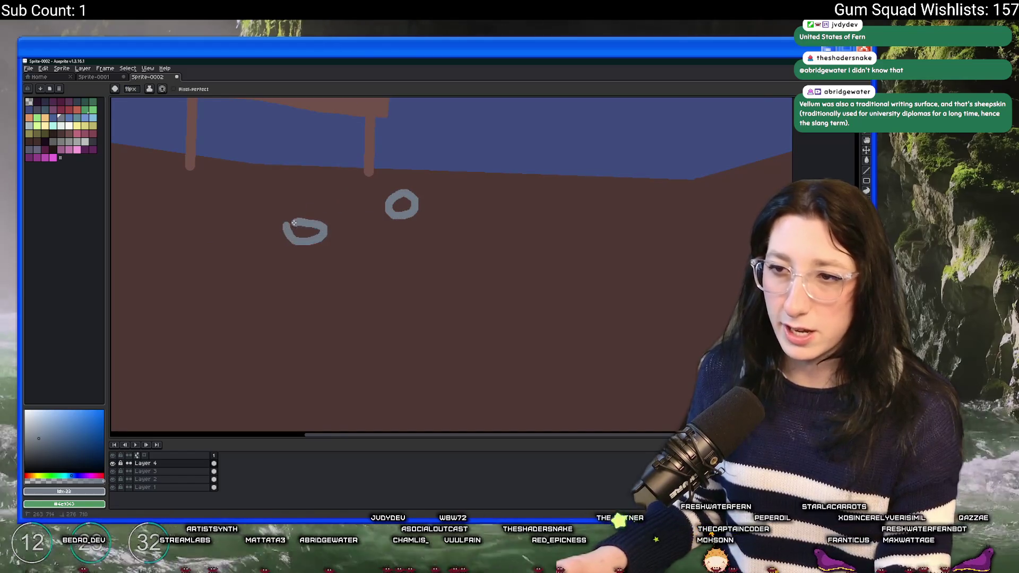
key(ctrl+z)
key(v)
key(ctrl+z)
key(b)
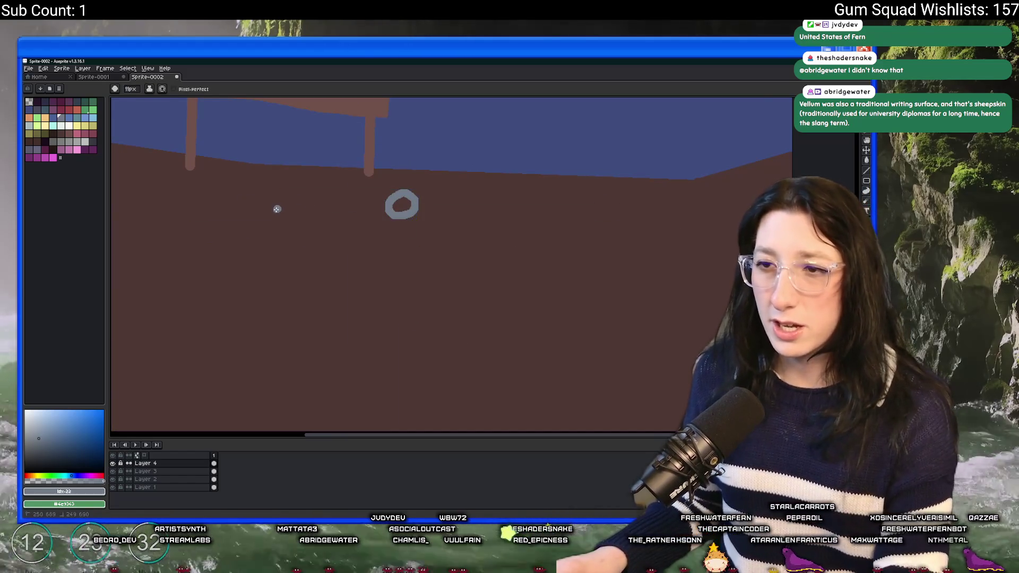
Step: Scatter eight more small grey rings across the brown ground
drag(278, 207, 273, 205)
drag(536, 215, 538, 216)
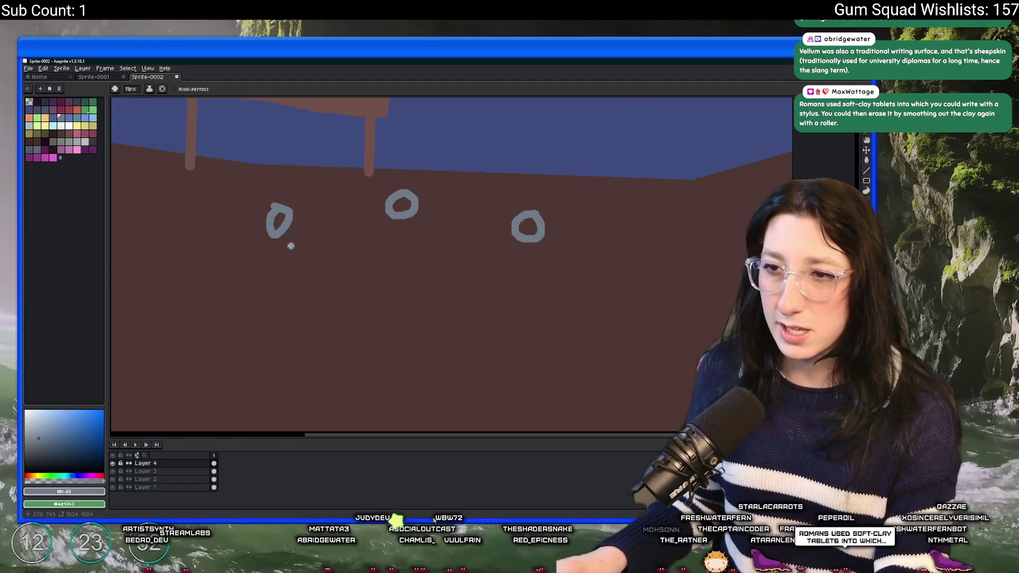
mouse_move(332, 245)
mouse_down()
mouse_move(342, 253)
mouse_move(327, 248)
mouse_up()
mouse_move(455, 252)
mouse_down()
mouse_move(445, 271)
mouse_move(456, 254)
mouse_up()
mouse_move(220, 256)
mouse_down()
mouse_move(314, 247)
mouse_move(317, 261)
mouse_move(305, 248)
mouse_up()
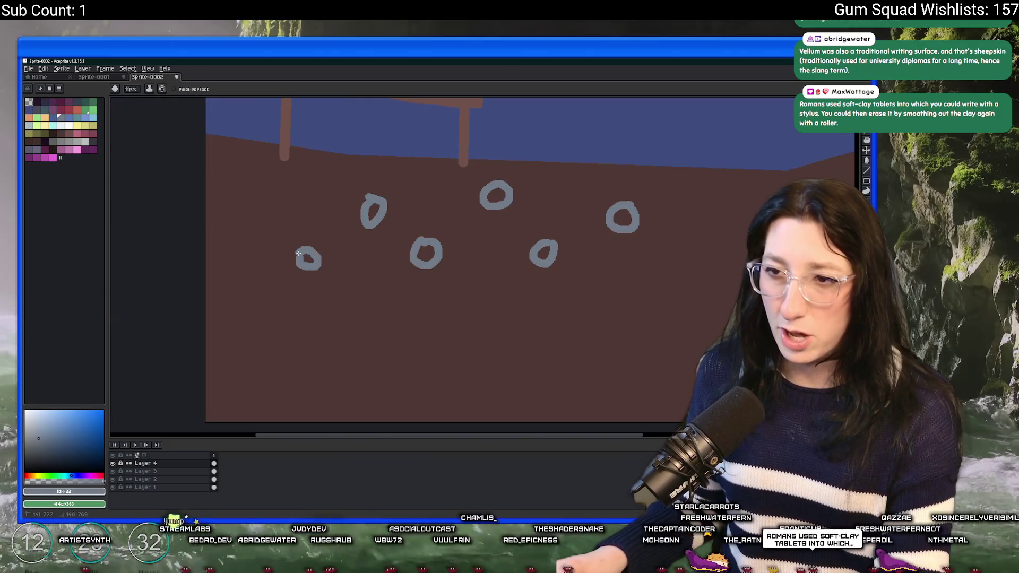
mouse_move(727, 200)
mouse_down()
mouse_move(717, 211)
mouse_move(726, 202)
mouse_up()
mouse_move(672, 243)
mouse_down()
mouse_move(658, 268)
mouse_move(670, 249)
mouse_up()
mouse_move(256, 187)
mouse_down()
mouse_move(253, 211)
mouse_move(258, 190)
mouse_up()
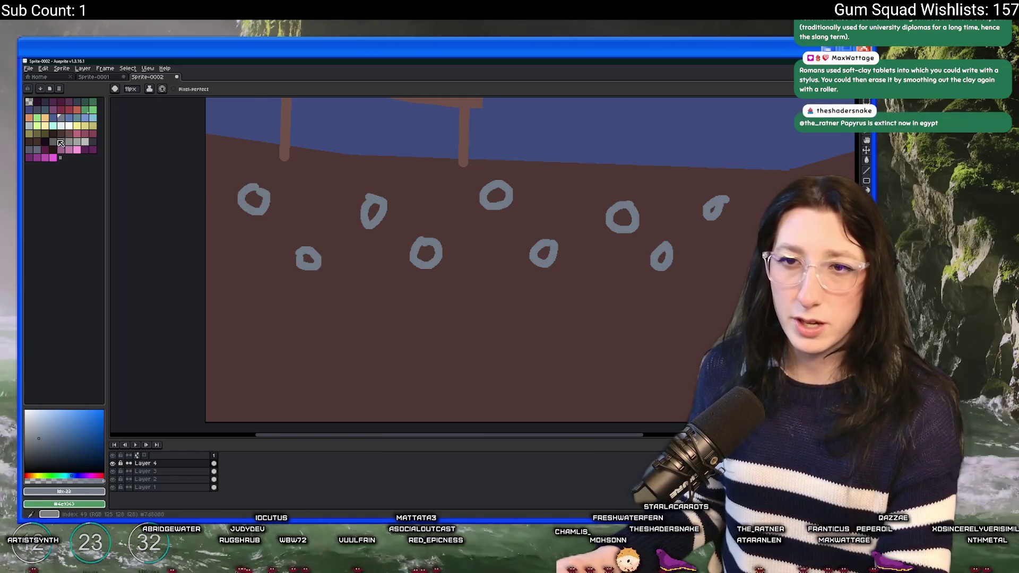
click(37, 110)
Step: Fill the holes of six grey rings with dark grey
scroll(215, 181, up, 1)
key(g)
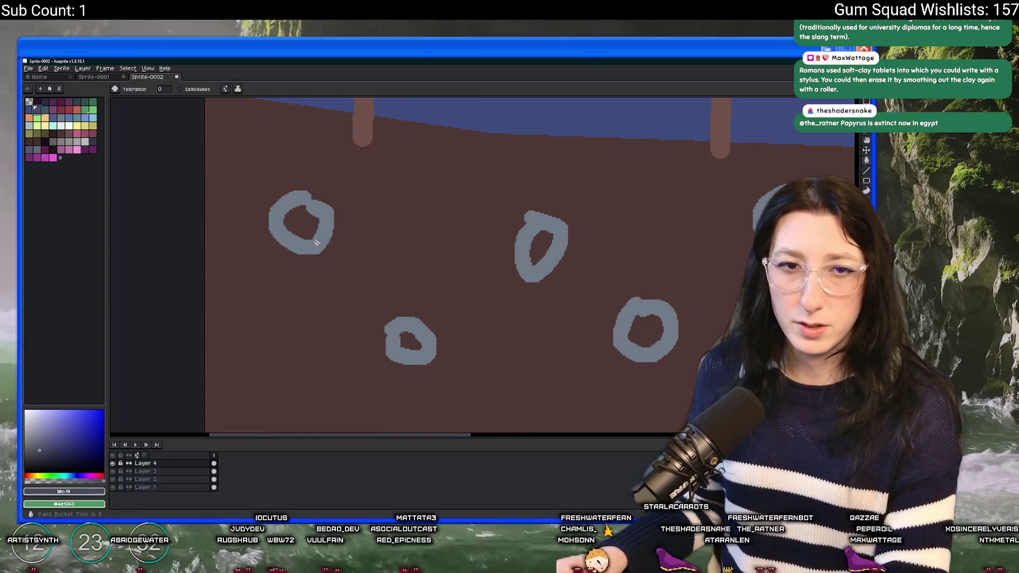
scroll(237, 222, up, 1)
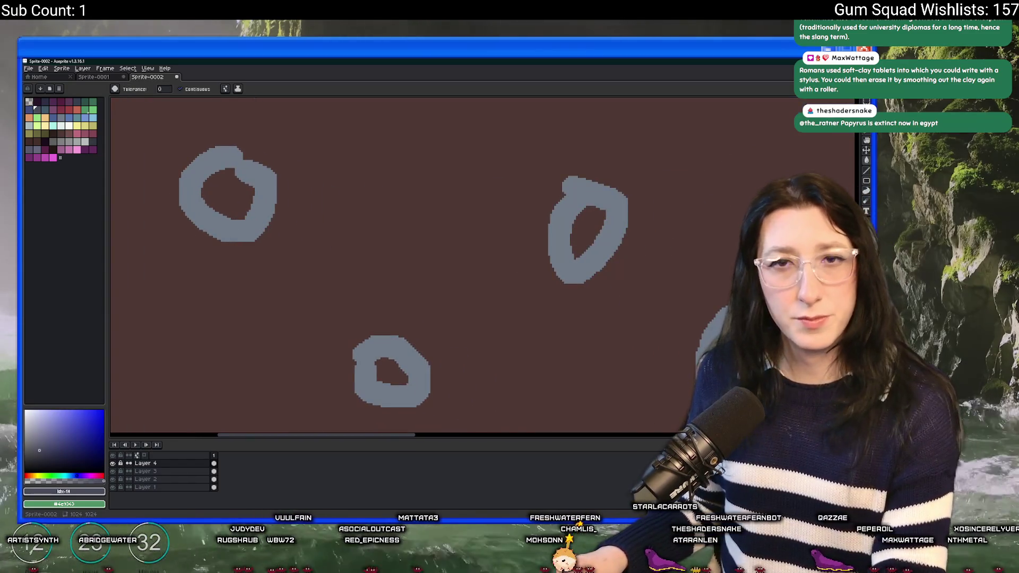
click(228, 194)
click(586, 233)
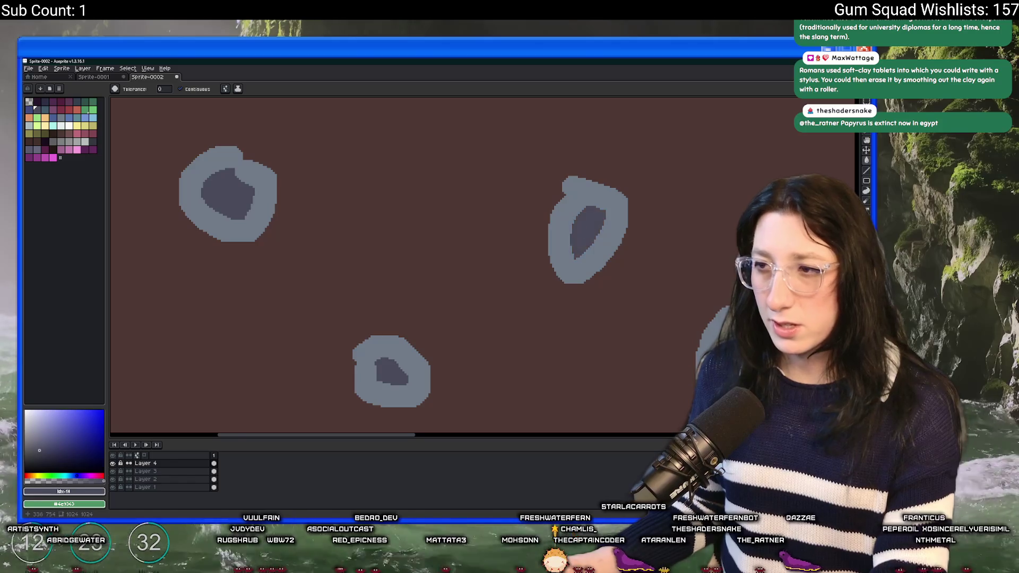
scroll(530, 289, right, 5)
click(372, 326)
click(582, 152)
scroll(720, 333, down, 5)
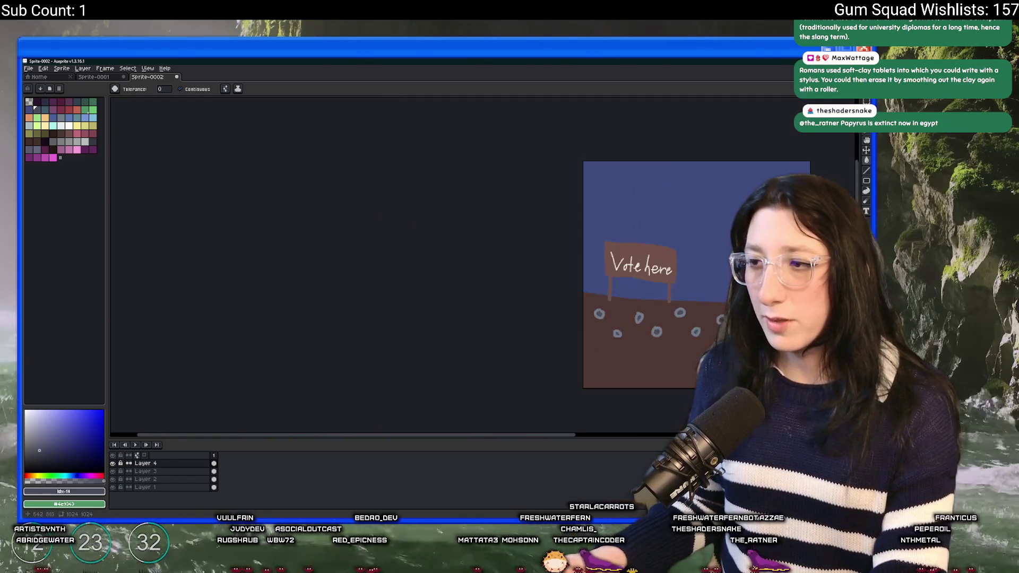
scroll(653, 287, up, 4)
click(539, 252)
click(621, 335)
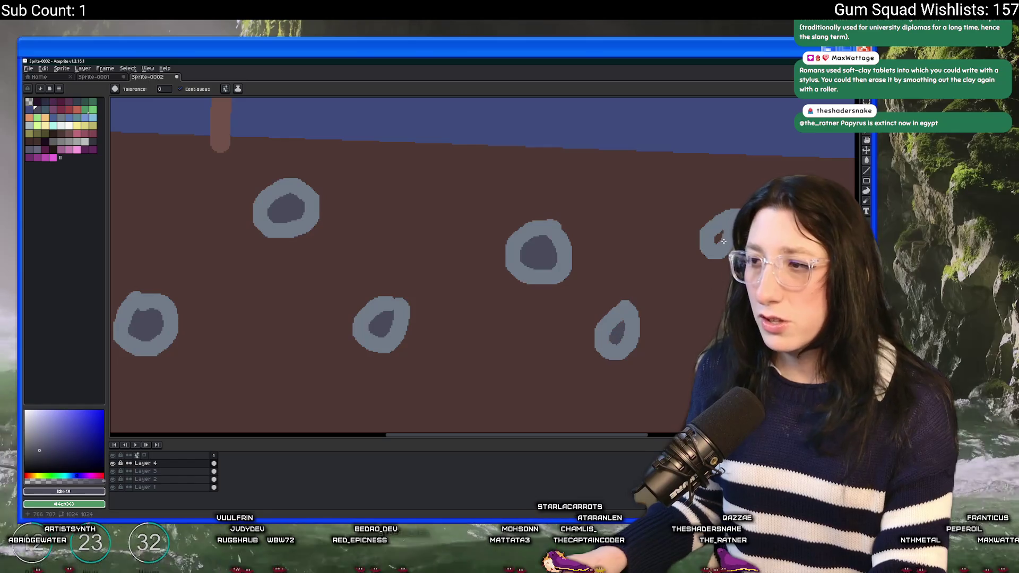
scroll(715, 240, down, 4)
scroll(457, 237, up, 3)
Step: With the ring grey, draw stalk outlines down from the left-hand rings
alt+click(416, 234)
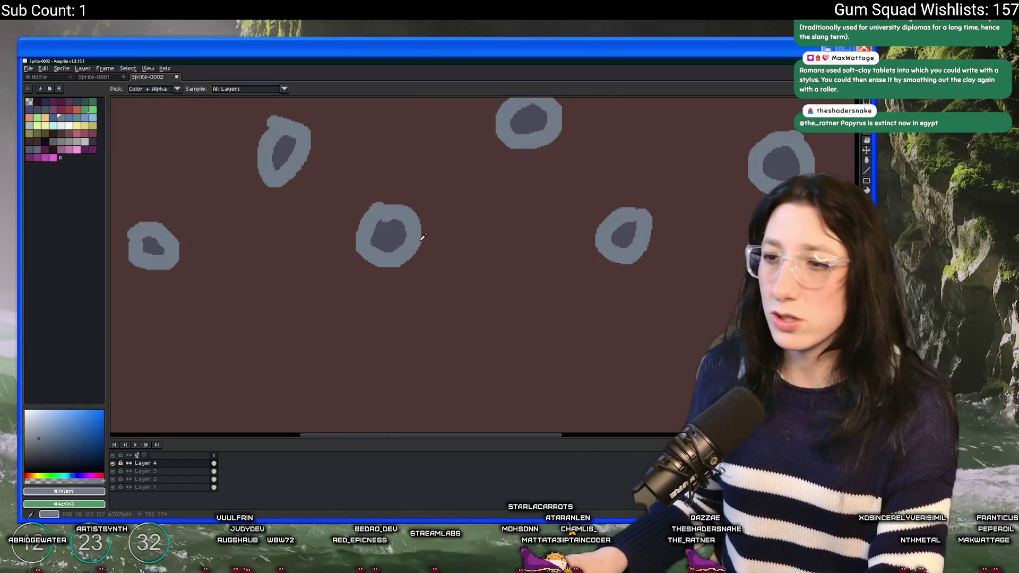
scroll(292, 175, down, 2)
scroll(278, 182, up, 3)
scroll(258, 134, down, 2)
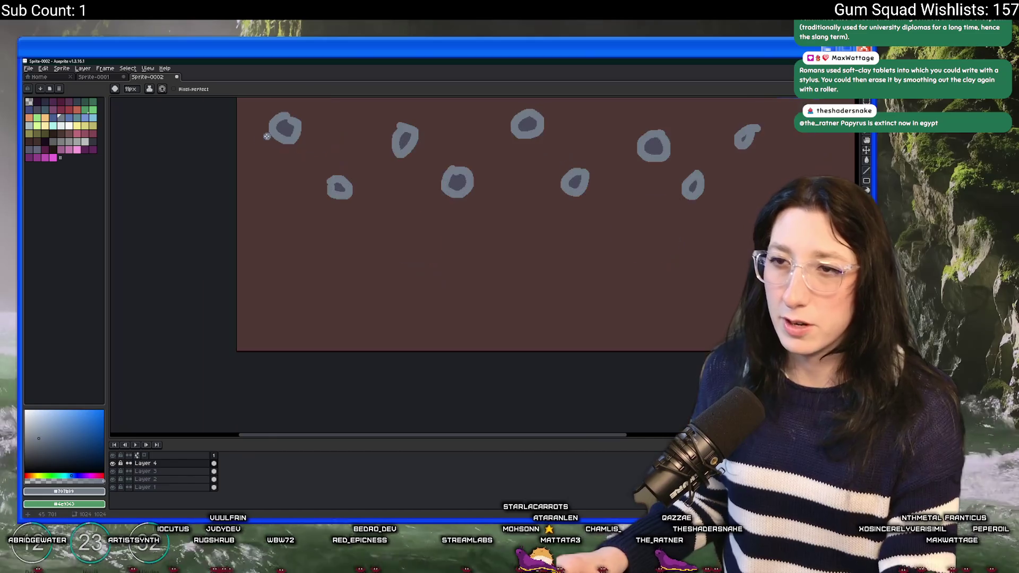
drag(257, 133, 295, 277)
scroll(287, 239, down, 1)
scroll(269, 150, up, 1)
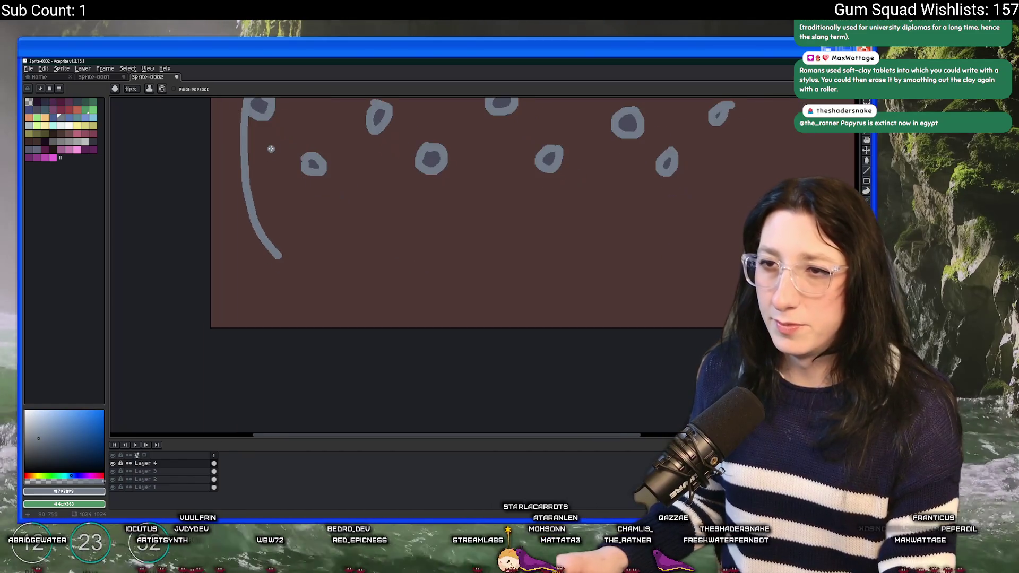
drag(271, 121, 327, 243)
scroll(328, 243, right, 2)
mouse_move(268, 166)
mouse_down()
mouse_move(316, 254)
mouse_move(300, 202)
mouse_move(325, 262)
mouse_up()
scroll(240, 228, down, 2)
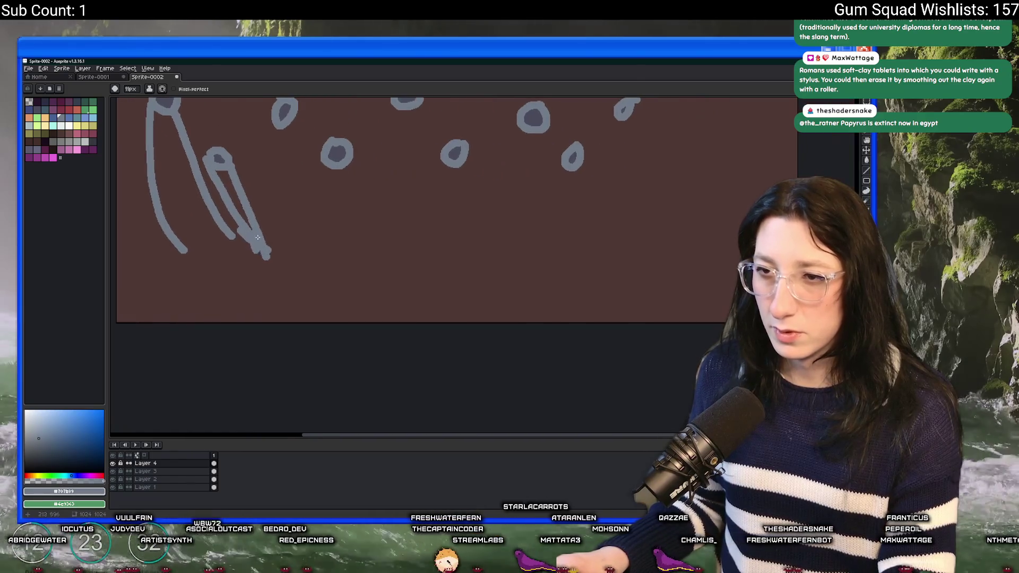
drag(213, 244, 260, 250)
drag(270, 175, 262, 248)
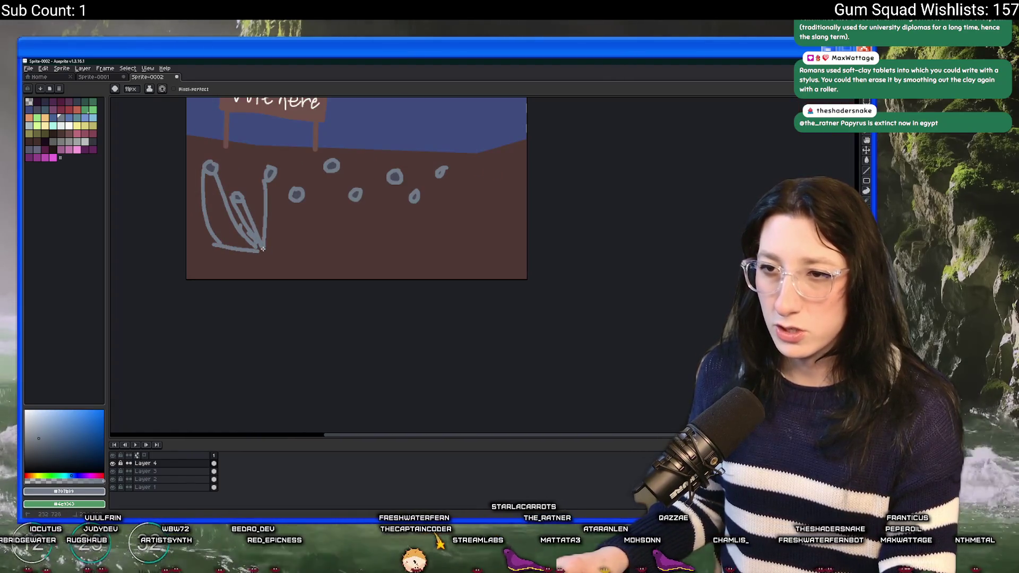
drag(274, 177, 262, 240)
Step: Draw stalk outlines down from the remaining rings toward the right
mouse_move(296, 196)
mouse_down()
mouse_move(262, 245)
mouse_move(292, 212)
mouse_move(271, 243)
mouse_up()
drag(332, 165, 308, 248)
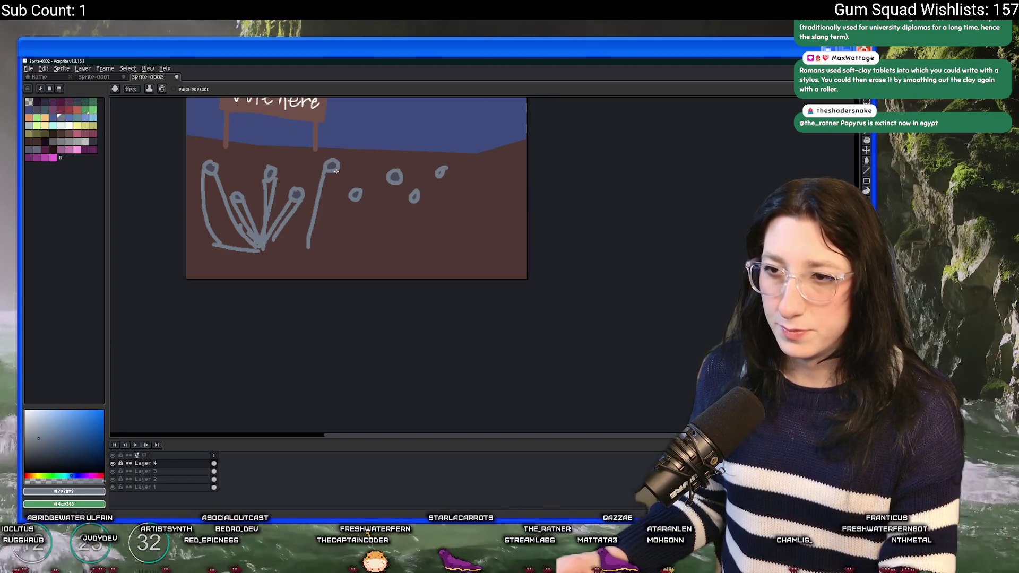
drag(337, 170, 321, 249)
mouse_move(350, 196)
mouse_down()
mouse_move(320, 252)
mouse_move(346, 223)
mouse_move(333, 250)
mouse_up()
mouse_move(390, 180)
mouse_down()
mouse_move(354, 239)
mouse_move(353, 257)
mouse_move(372, 248)
mouse_move(361, 260)
mouse_up()
mouse_move(414, 196)
mouse_down()
mouse_move(374, 259)
mouse_move(388, 257)
mouse_up()
drag(438, 173, 396, 254)
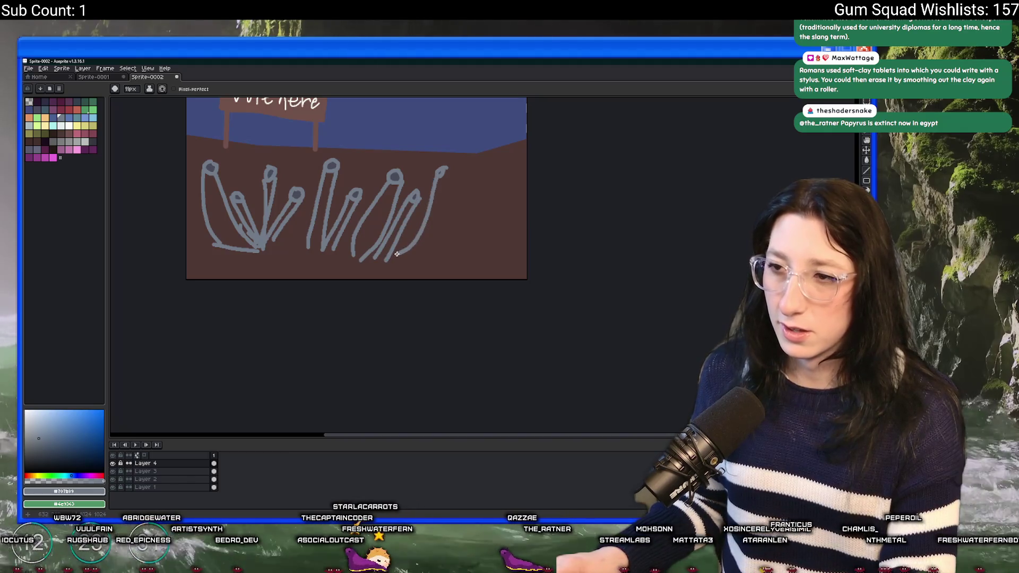
mouse_move(444, 169)
mouse_down()
mouse_move(402, 260)
mouse_move(365, 254)
mouse_up()
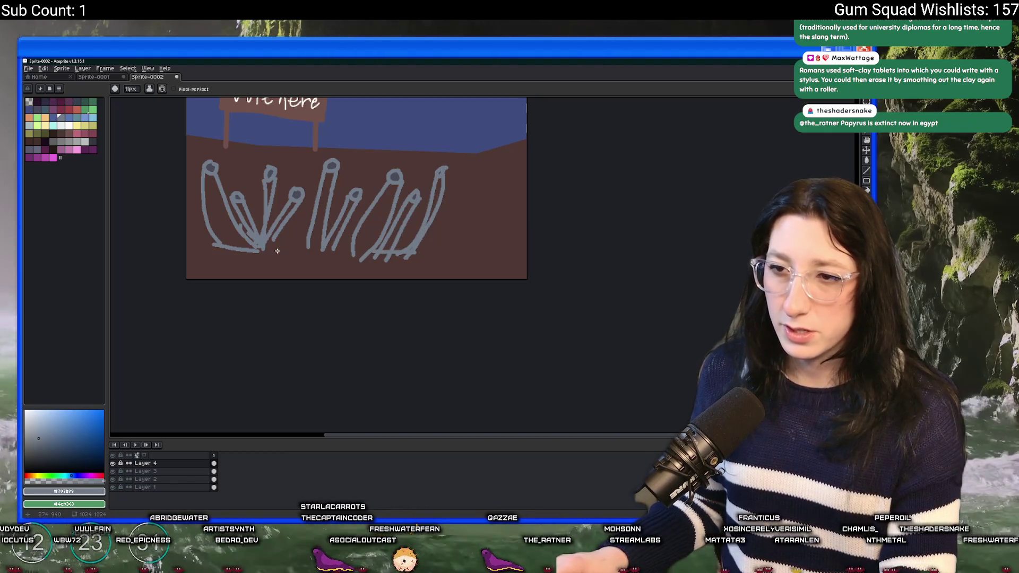
Step: Draw the curved dome outline down to the canvas bottom edge
drag(263, 246, 218, 278)
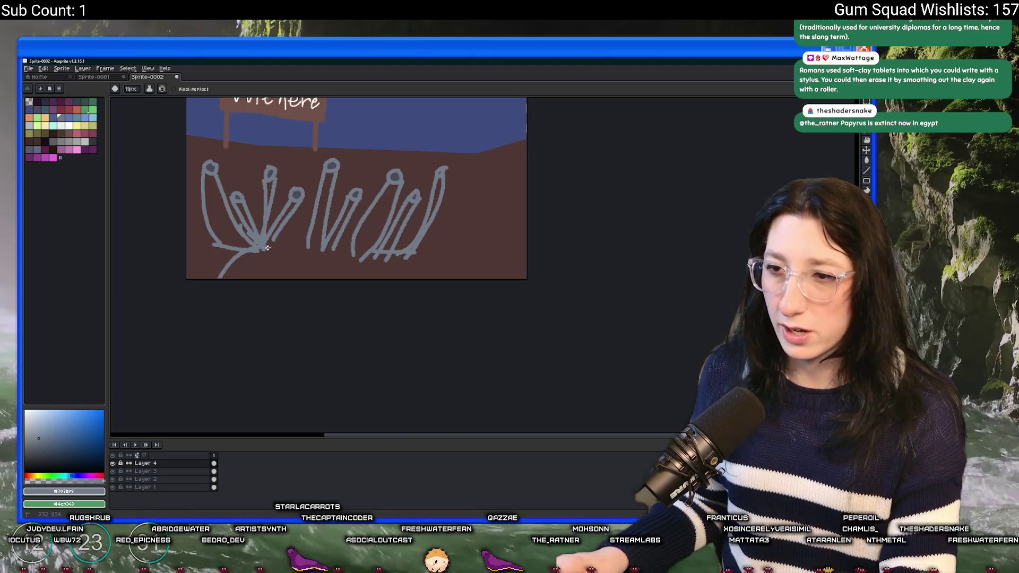
drag(264, 248, 416, 291)
scroll(320, 279, up, 1)
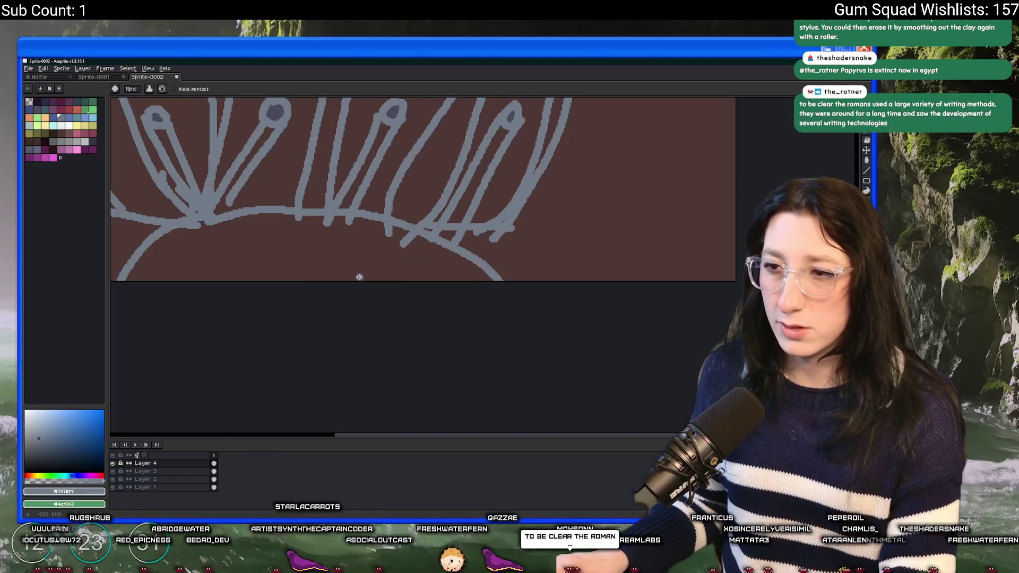
click(37, 116)
key(g)
scroll(330, 278, down, 1)
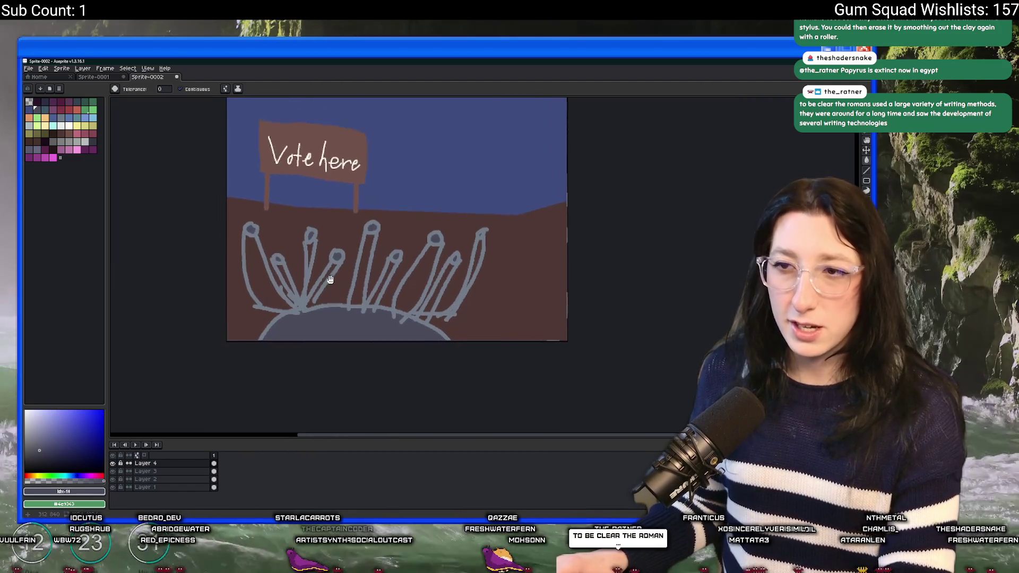
scroll(329, 279, up, 2)
Step: Fill the first stalk interiors and the strips between stalk lines dark grey
click(325, 234)
click(427, 159)
mouse_move(434, 340)
mouse_down()
mouse_move(316, 388)
mouse_move(348, 311)
mouse_up()
key(i)
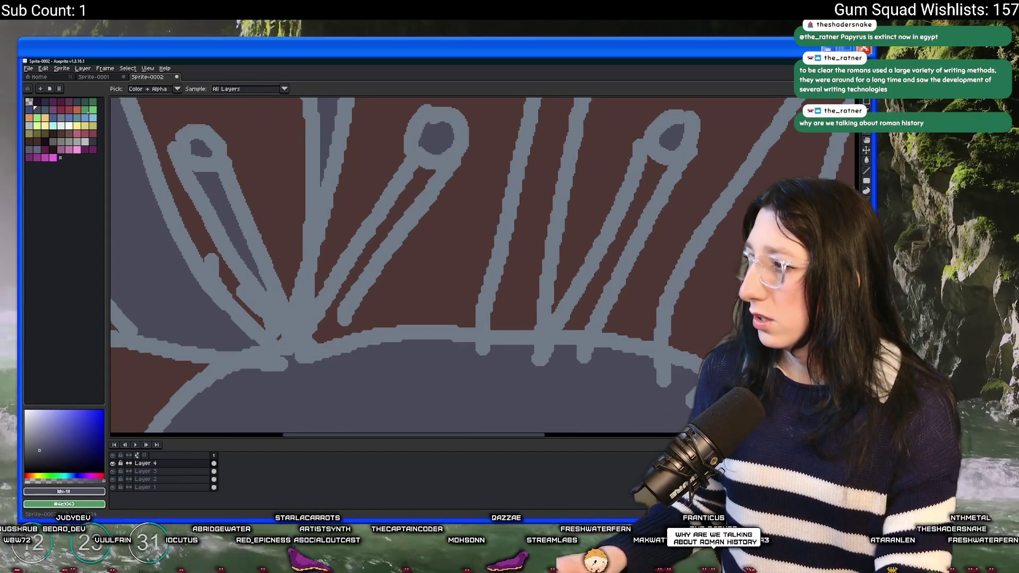
scroll(337, 302, up, 2)
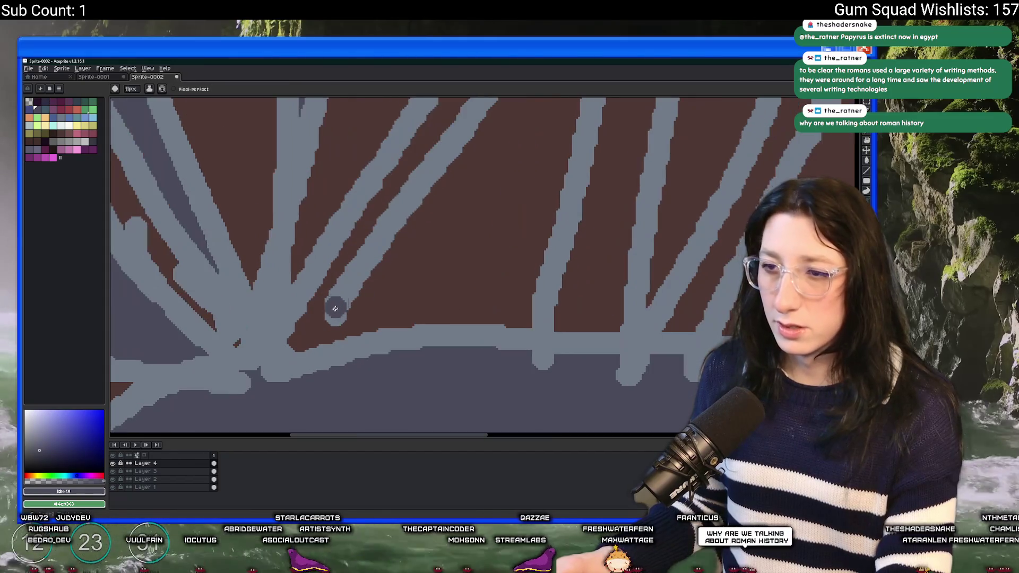
click(342, 293)
key(v)
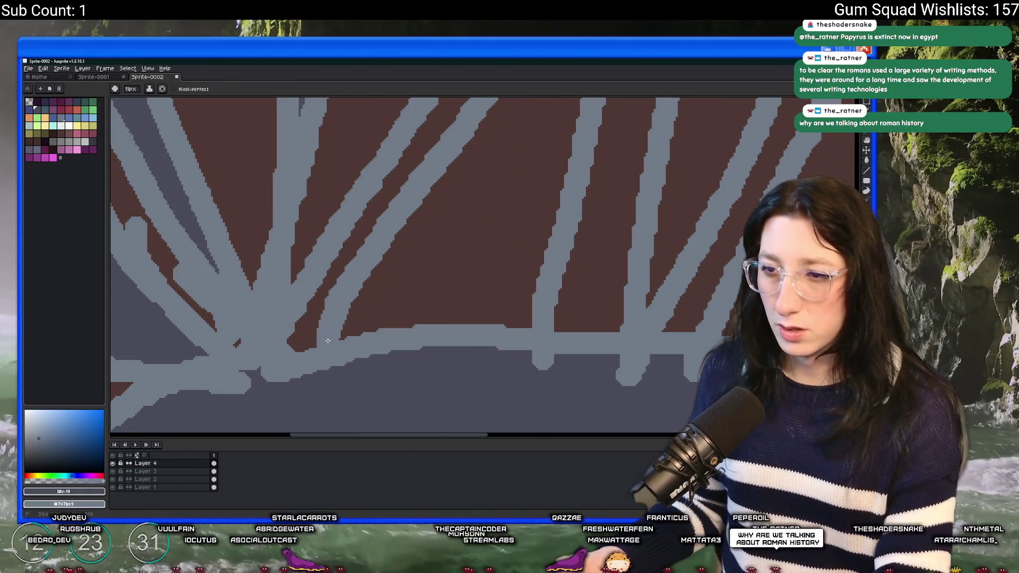
key(g)
scroll(398, 329, right, 3)
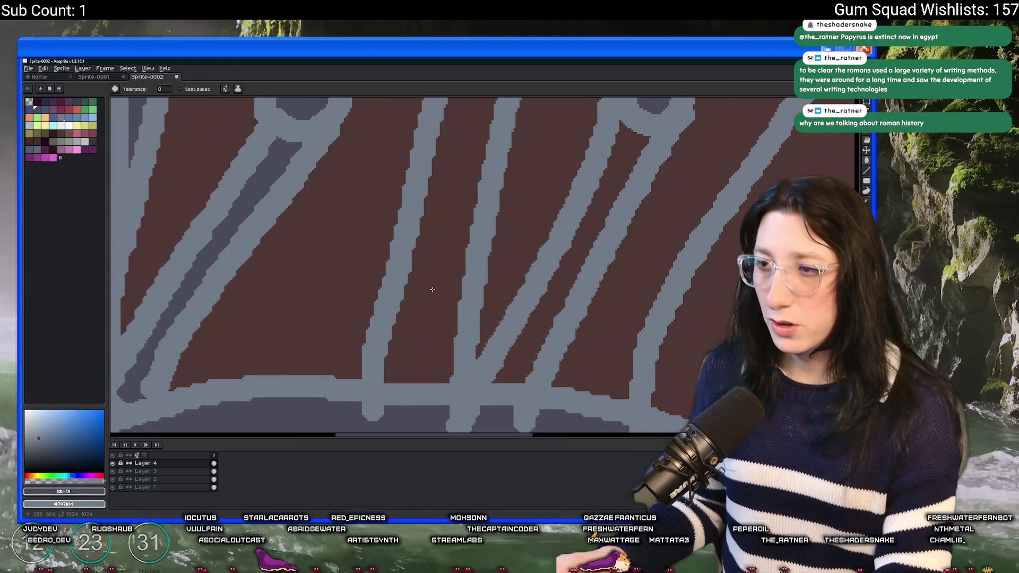
click(433, 265)
click(573, 249)
Step: Fill the right-side stalks dark grey and choose a yellow drawing colour
scroll(732, 256, down, 3)
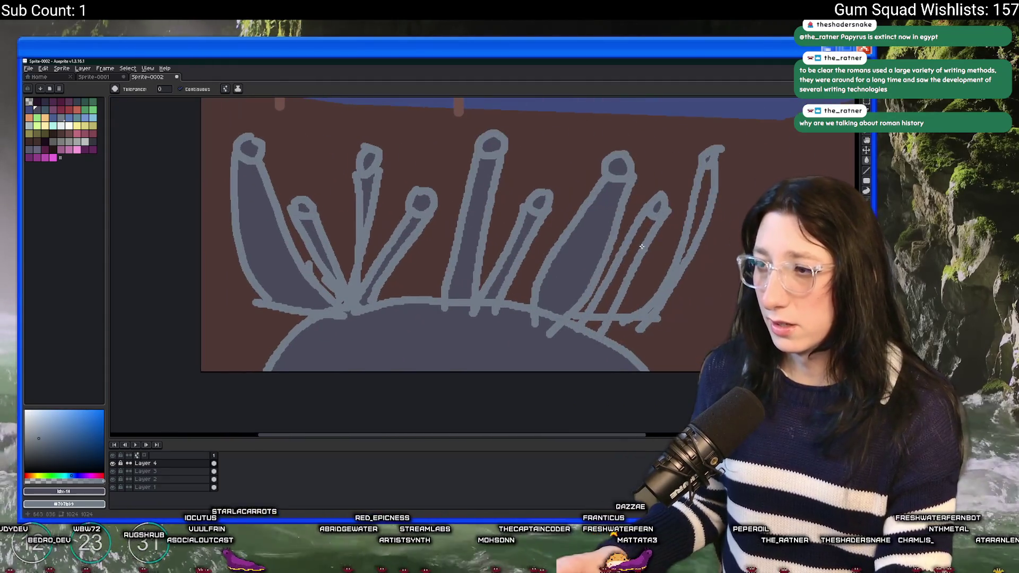
click(629, 260)
click(696, 228)
scroll(696, 228, up, 3)
key(b)
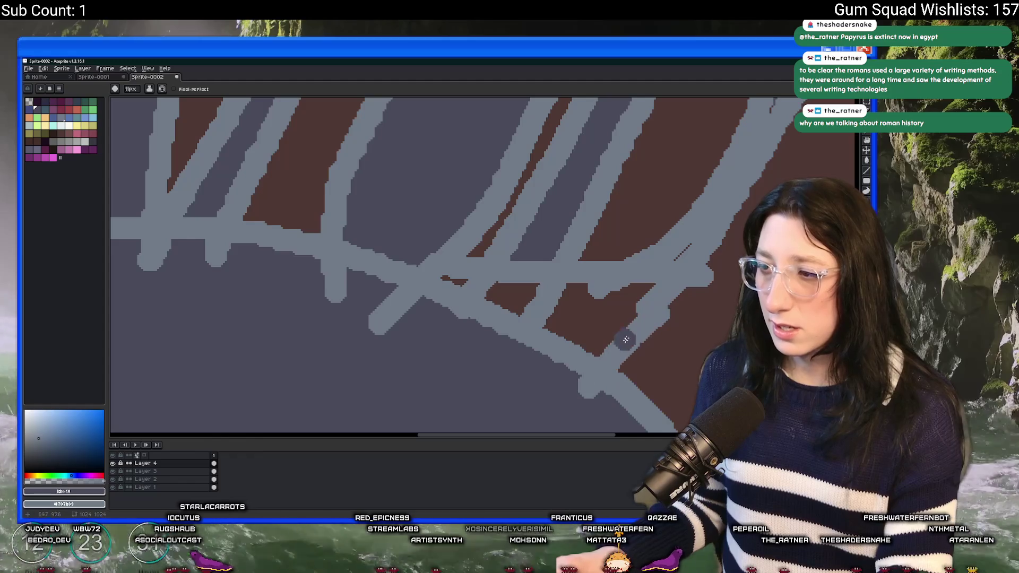
key(g)
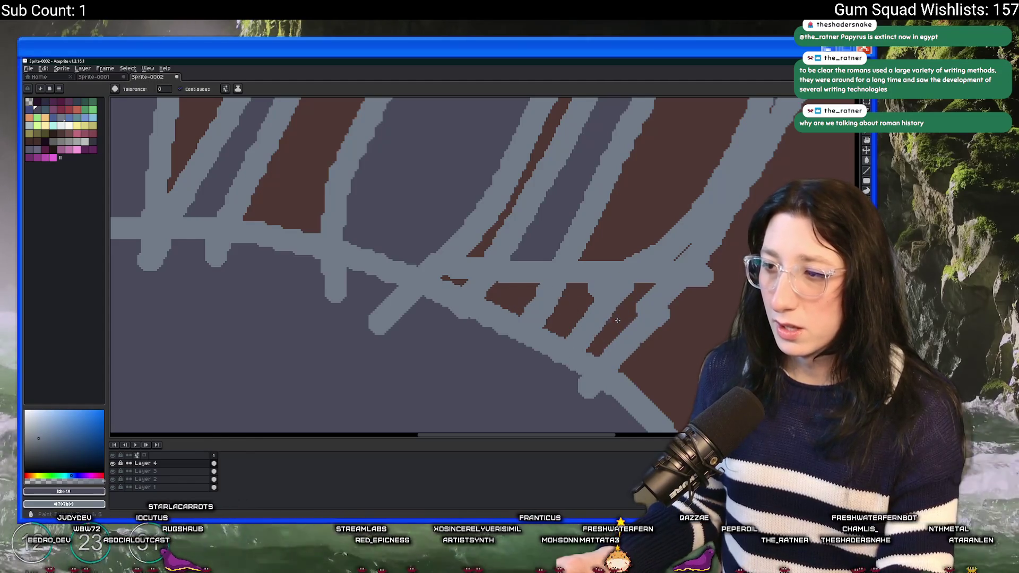
scroll(520, 295, down, 3)
key(b)
scroll(454, 285, up, 3)
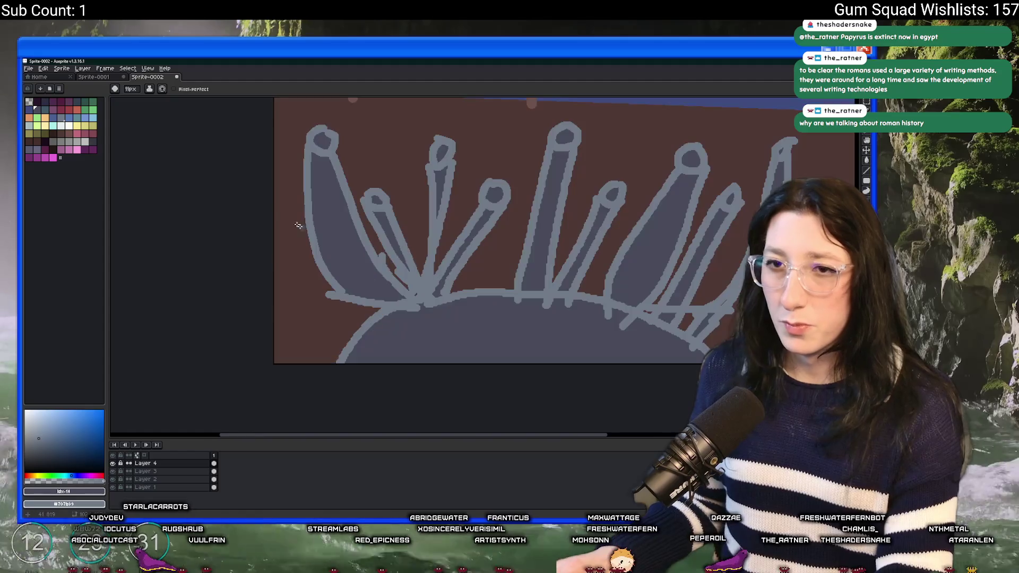
click(84, 126)
drag(388, 263, 274, 256)
click(93, 125)
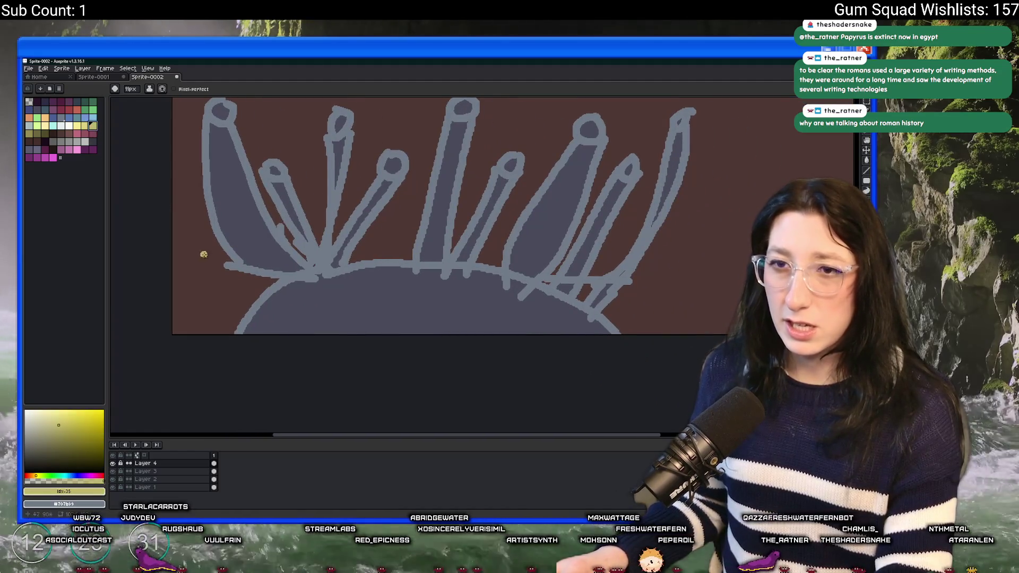
Step: Draw a straight 8px yellow line across the base of the grey dome
key(minus)
key(minus)
key(minus)
scroll(261, 309, up, 2)
scroll(260, 309, down, 3)
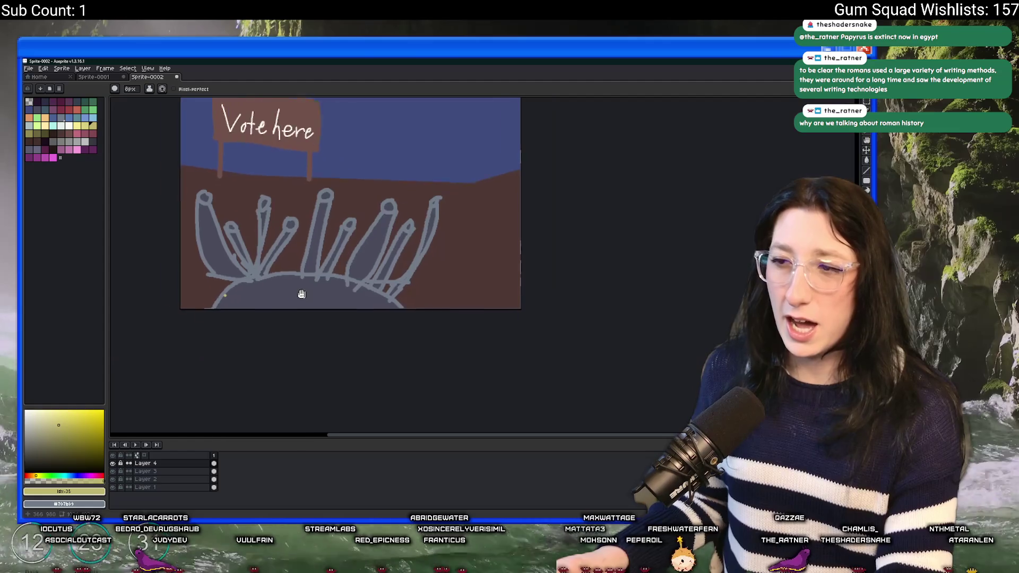
shift+click(286, 294)
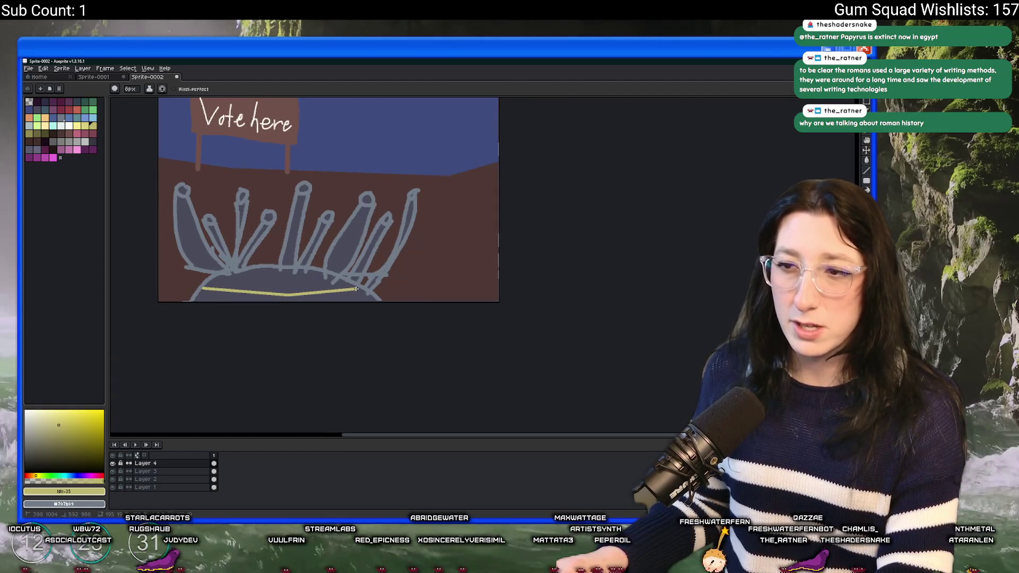
key(g)
scroll(358, 297, up, 3)
Step: Close the gap in the yellow line and bucket-fill the dome bottom with yellow
key(b)
drag(371, 278, 383, 265)
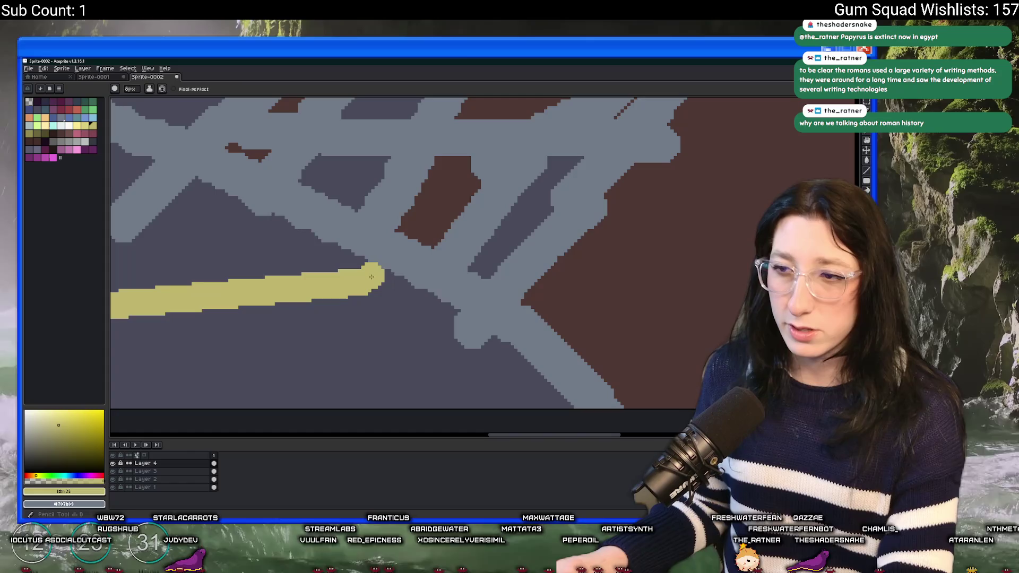
key(g)
click(383, 307)
scroll(383, 307, down, 3)
drag(305, 139, 396, 245)
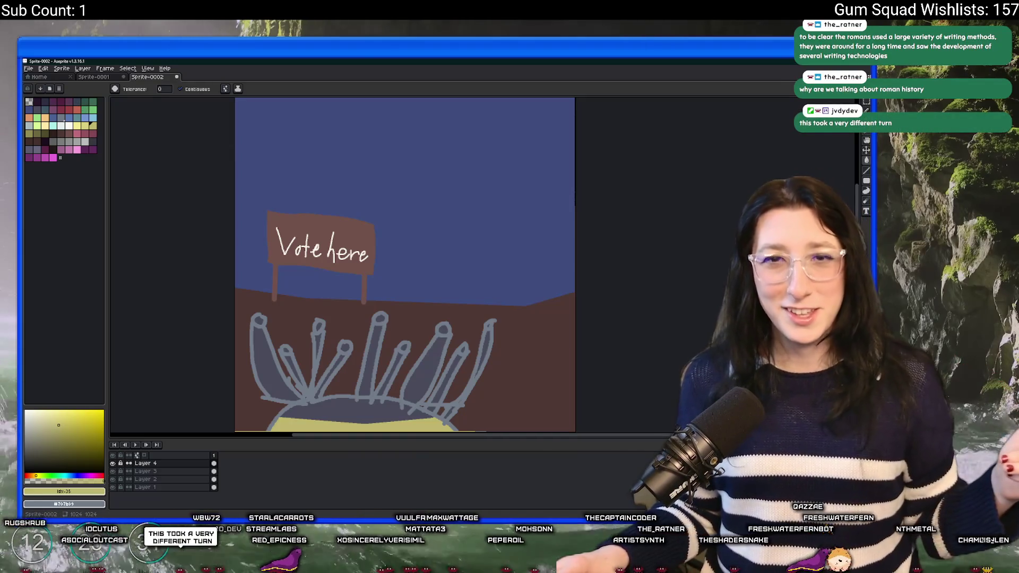
scroll(268, 290, down, 1)
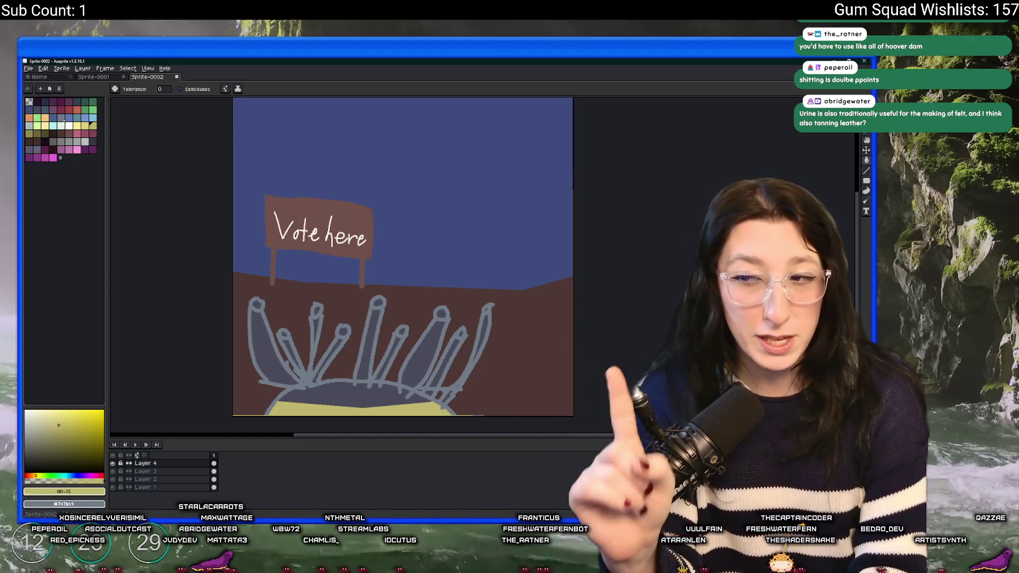
Step: Undo the accidental yellow background fill and switch back to the Pencil tool
click(404, 160)
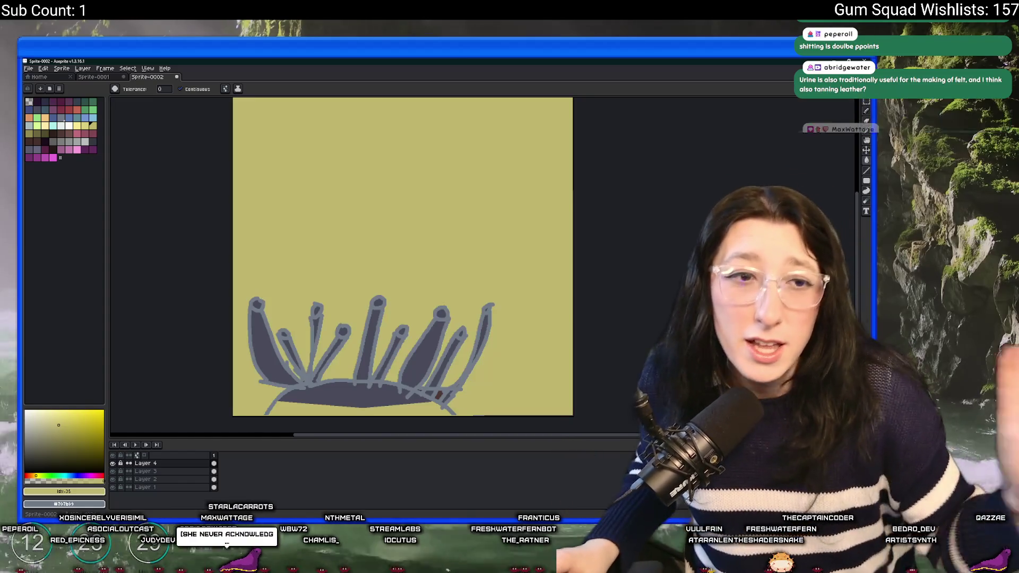
key(ctrl+z)
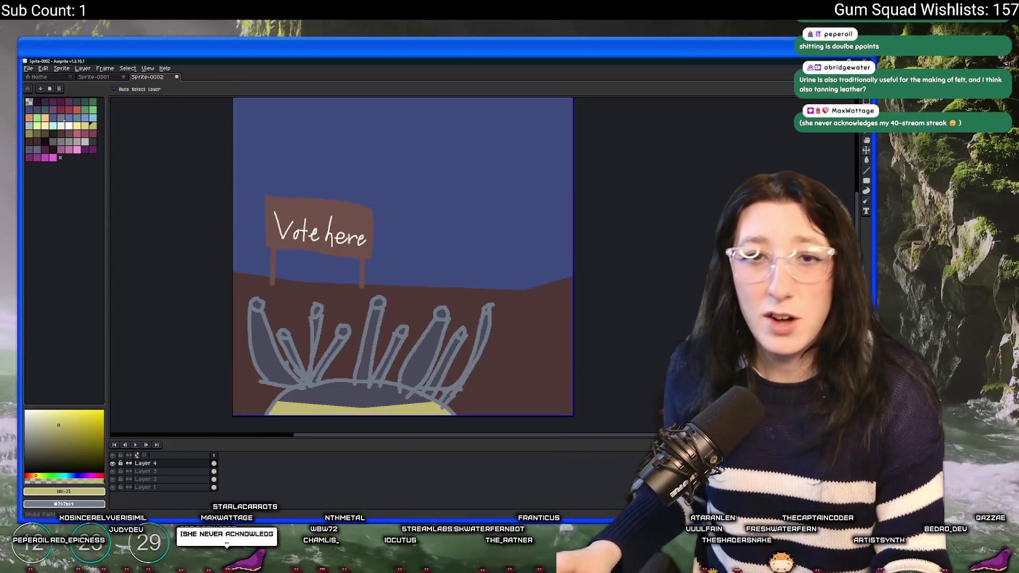
scroll(297, 218, down, 2)
key(b)
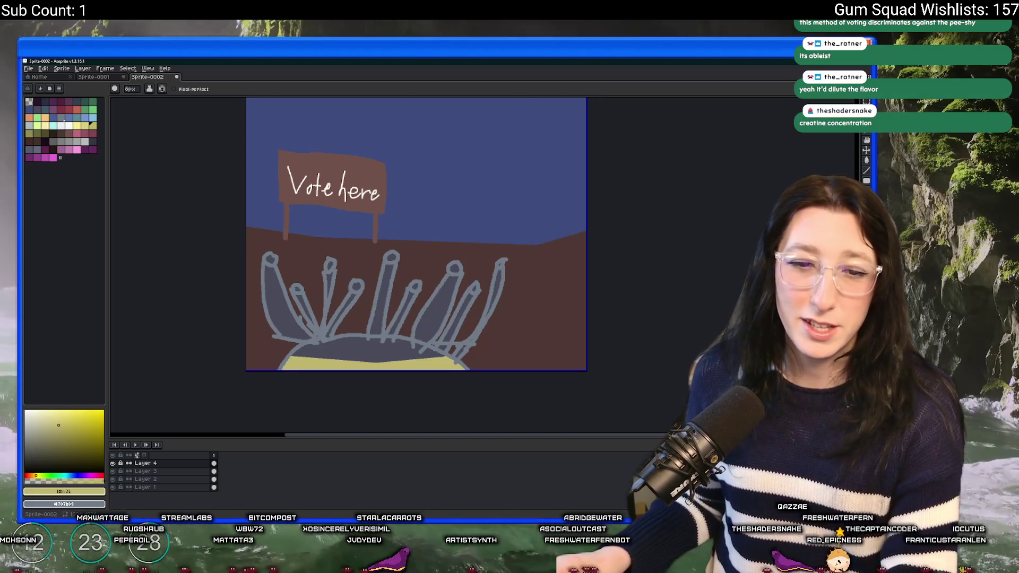
Step: Unhide the lower layers, flatten all layers into one, and select the whole canvas
drag(112, 472, 112, 487)
right_click(153, 488)
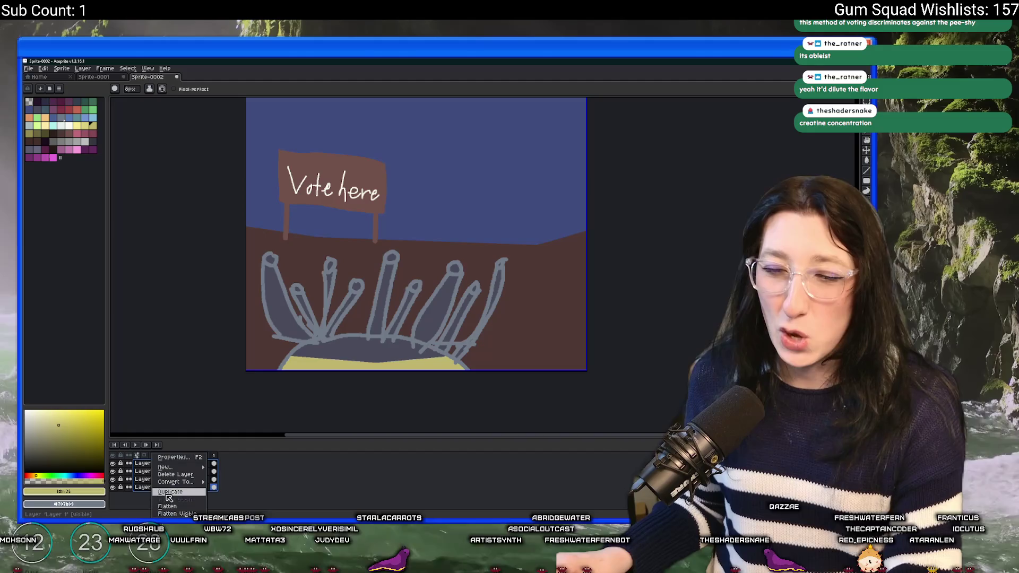
click(166, 507)
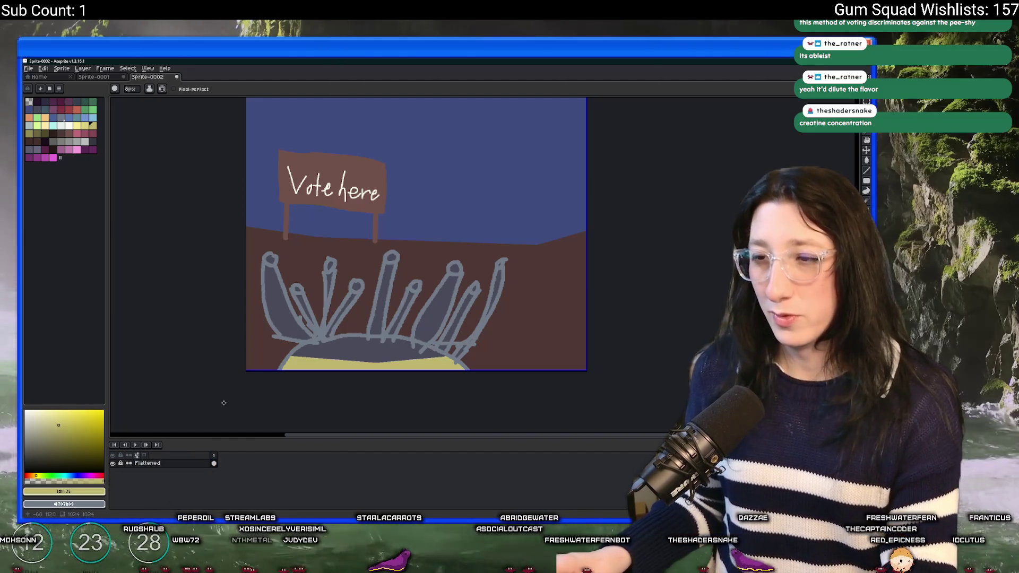
key(ctrl+a)
scroll(200, 193, down, 1)
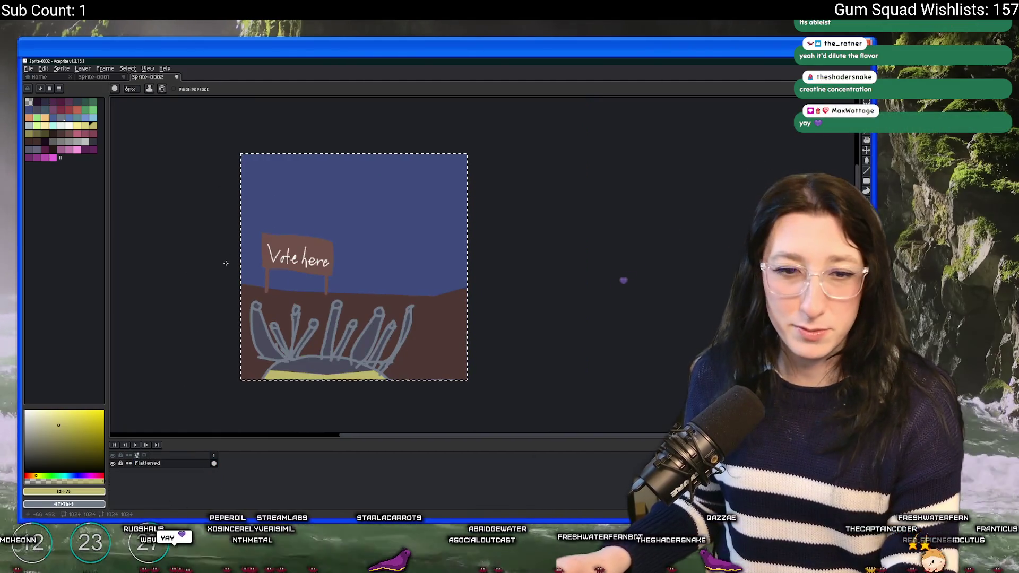
Step: Search Windows for Discord
mouse_move(484, 520)
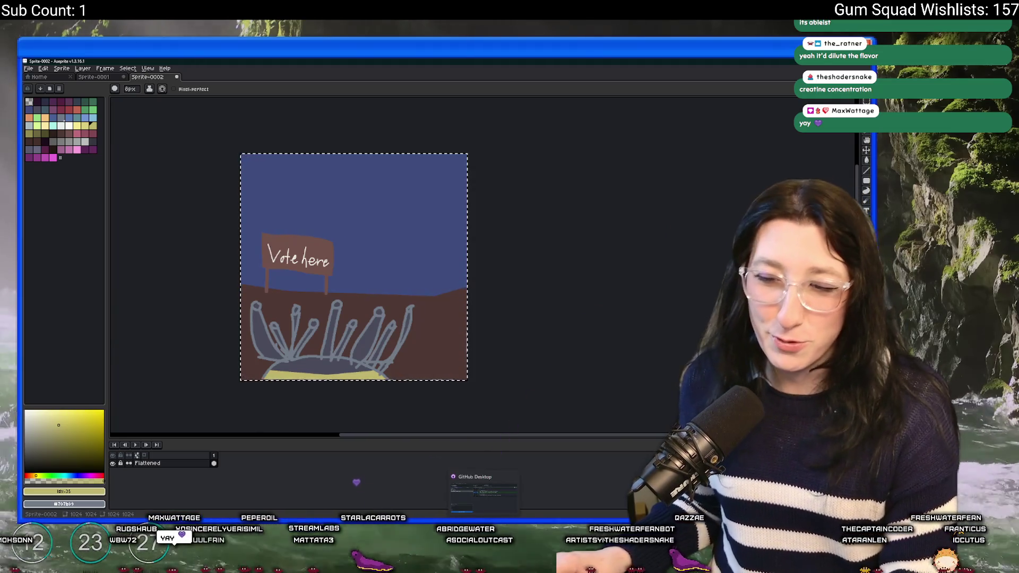
key(super)
text(discord)
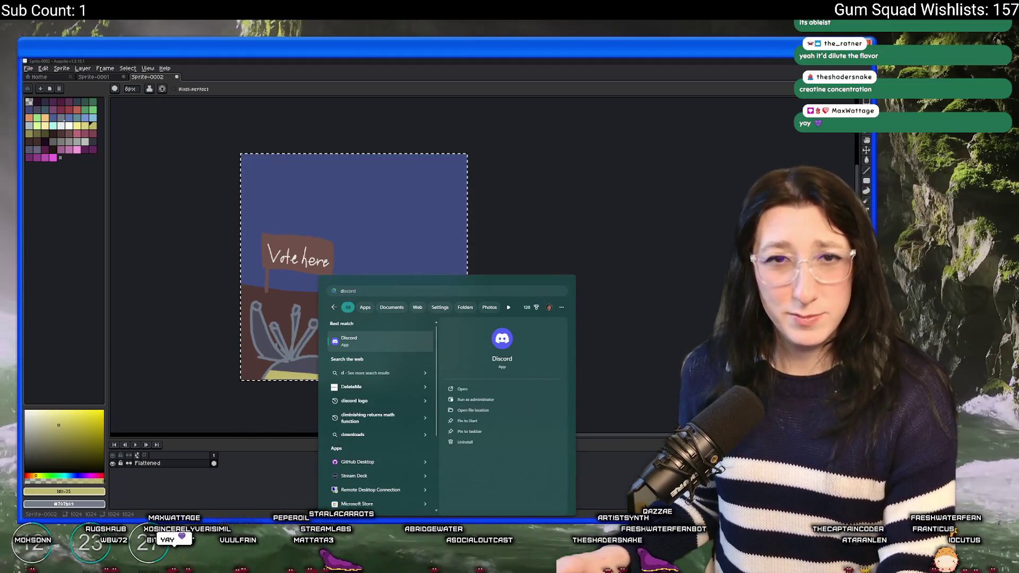
Step: Launch Discord, then clear the selection on the Aseprite canvas
key(Return)
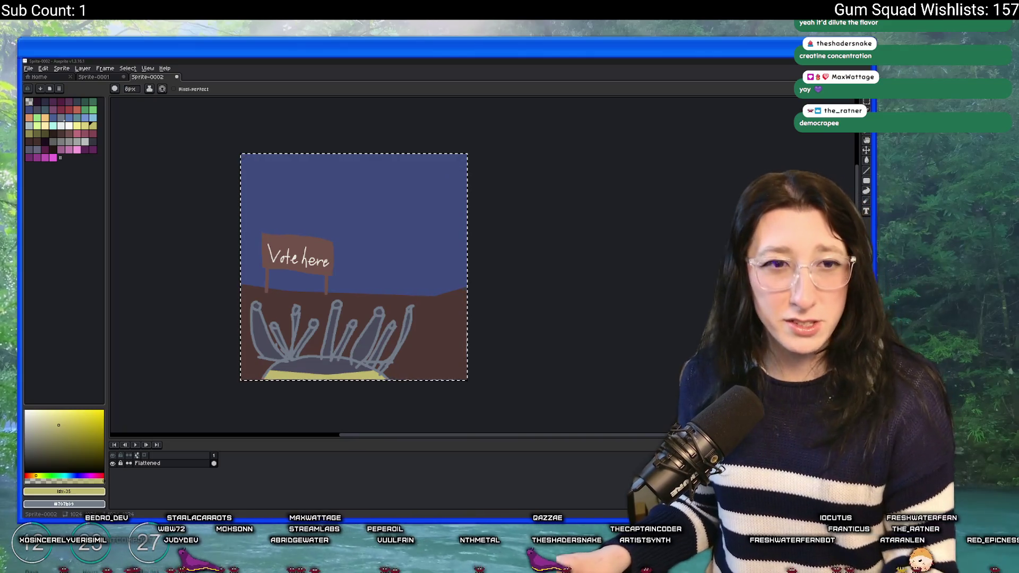
drag(515, 167, 541, 134)
key(ctrl+d)
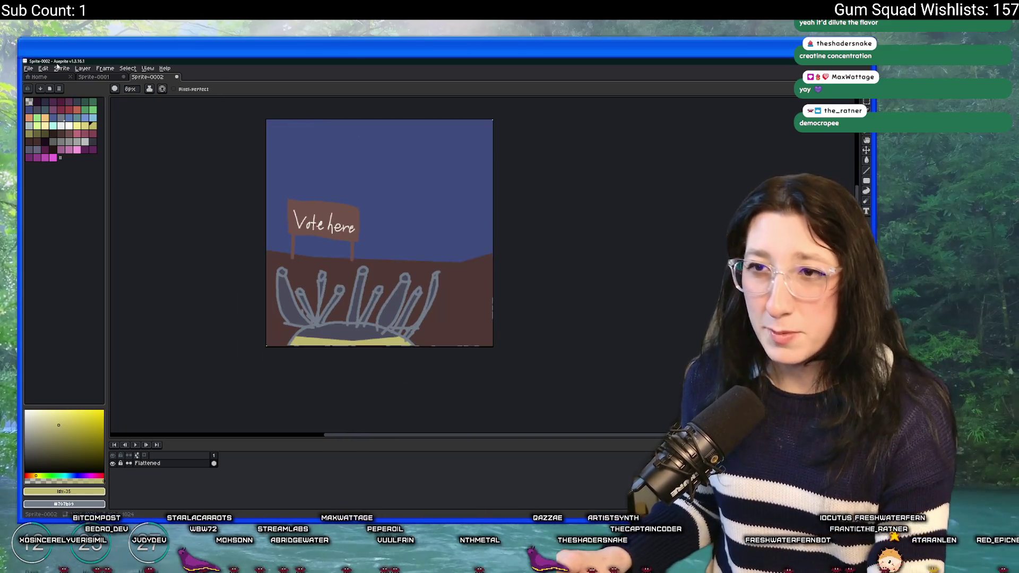
Step: Close the Vote here sprite's tab, answering the save prompt, and return to GameMaker
click(82, 78)
click(151, 79)
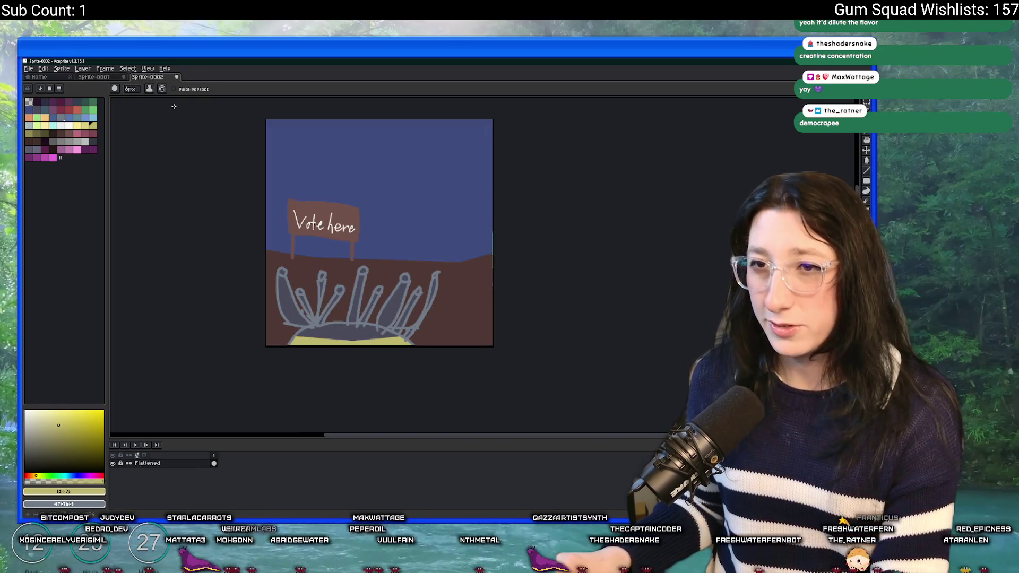
click(176, 77)
click(446, 309)
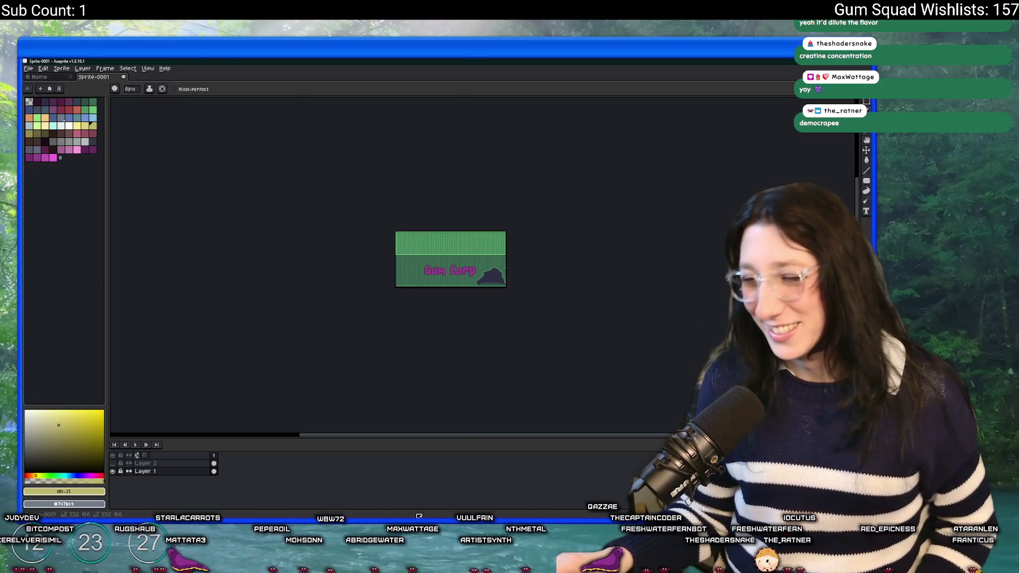
key(alt+Tab)
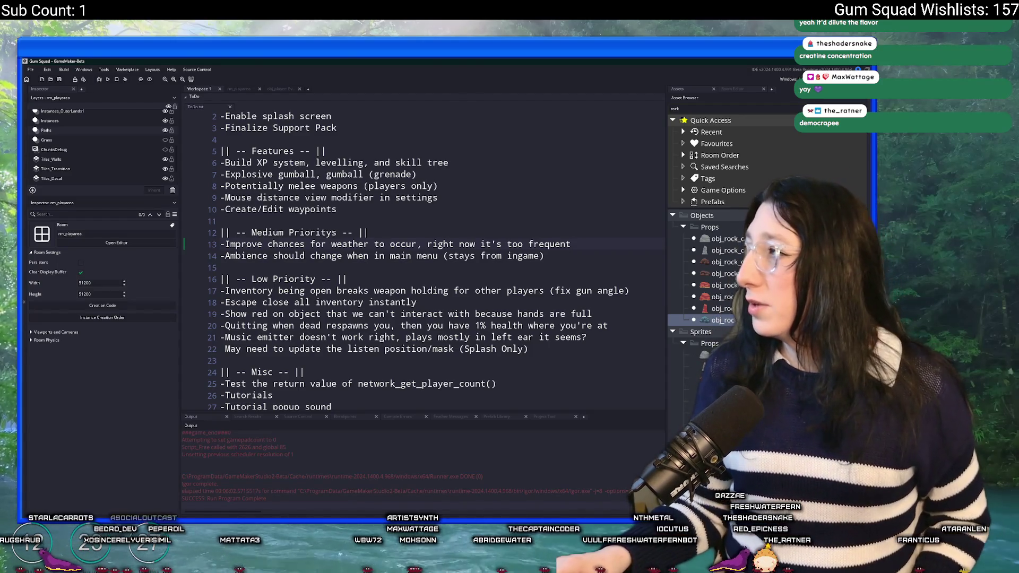
Step: Switch from GameMaker to the browser playing the coffee-shop music mix
key(alt+Tab)
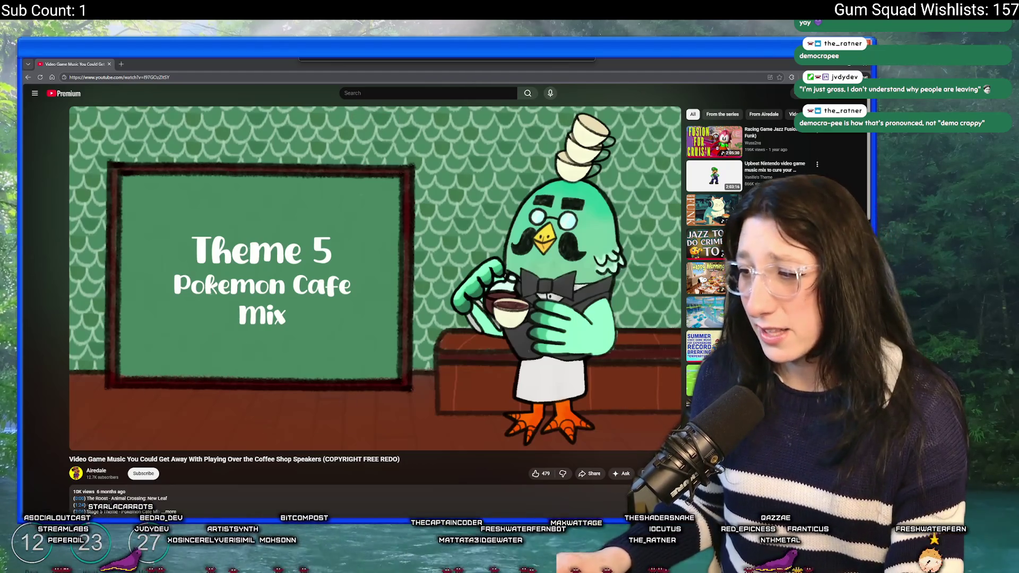
Step: Scroll through the music video's description and comments, then return to GameMaker
scroll(371, 292, down, 3)
scroll(707, 293, down, 3)
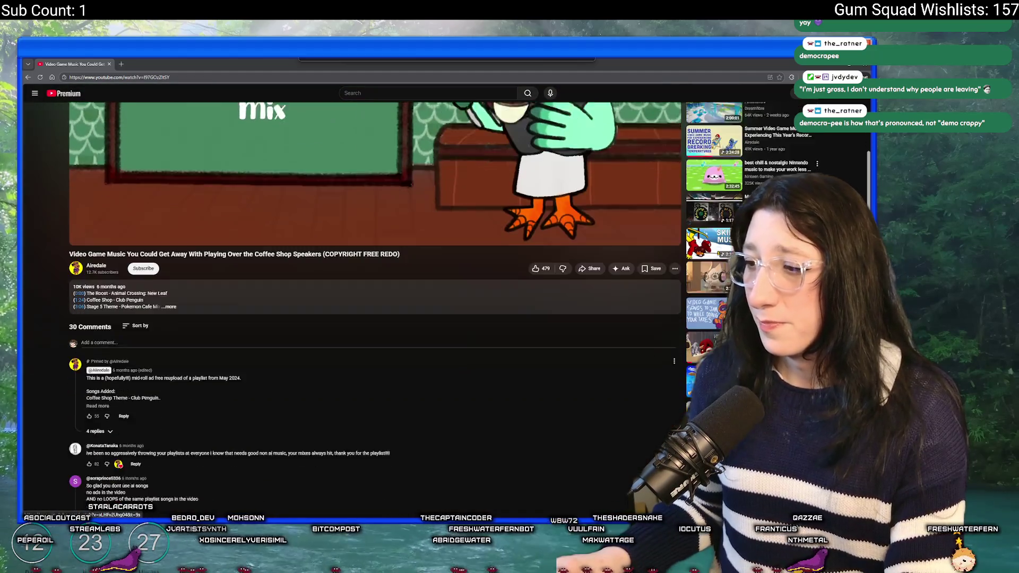
key(alt+Tab)
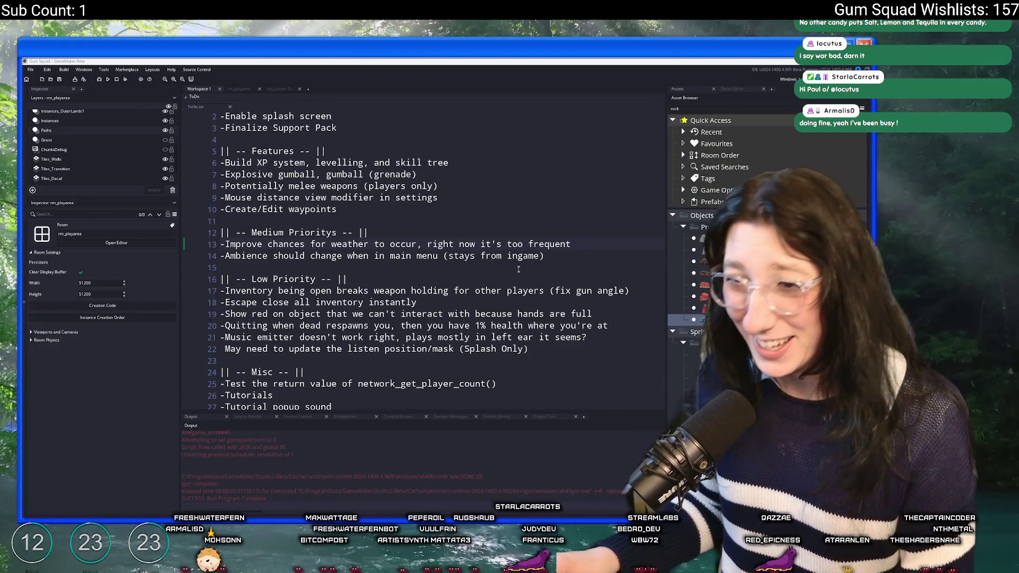
Step: Find obj_weather with Ctrl+T and compare its Create and Step event code
click(572, 244)
key(ctrl+t)
text(ob)
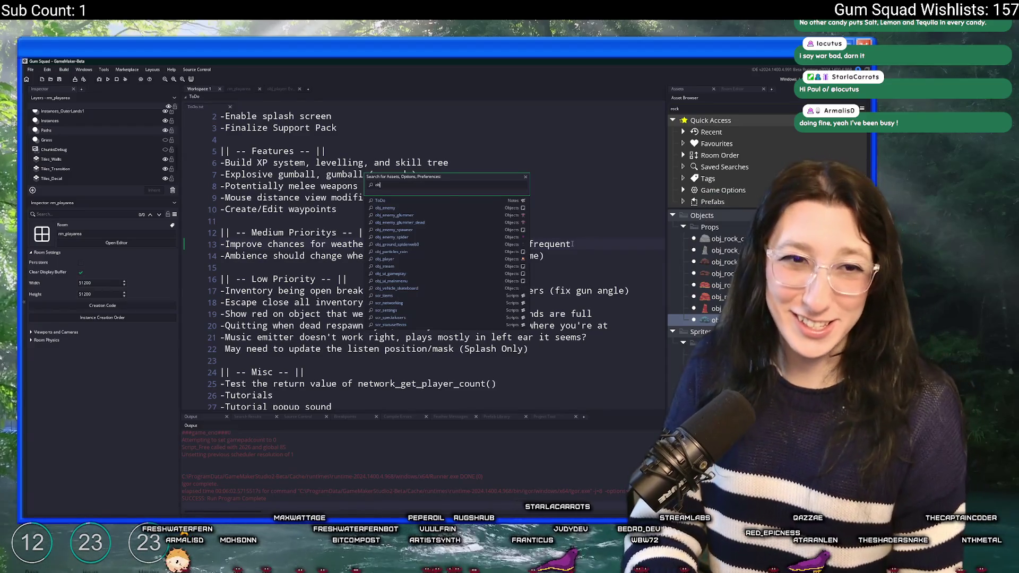
text(j_weather)
key(Return)
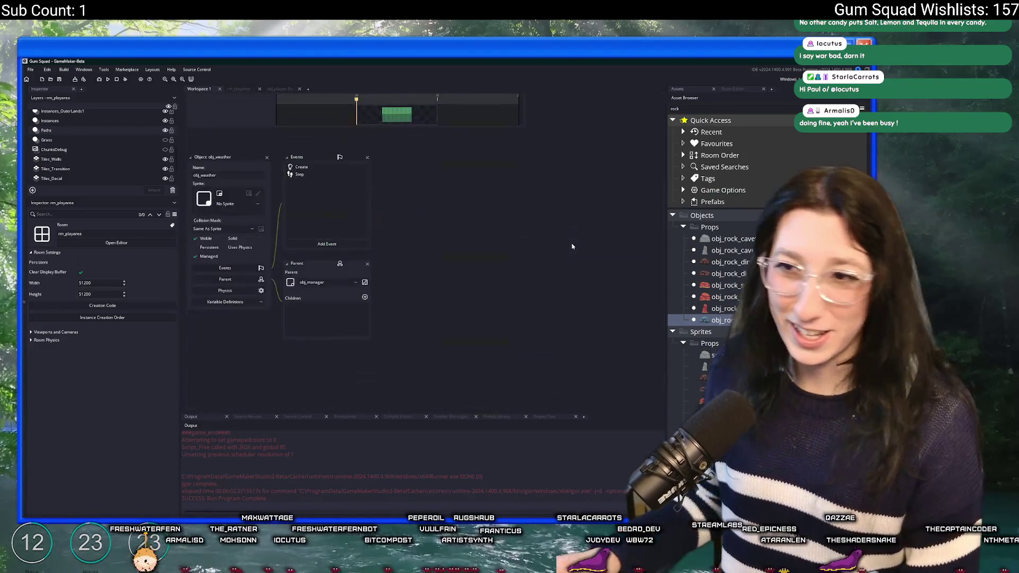
click(337, 168)
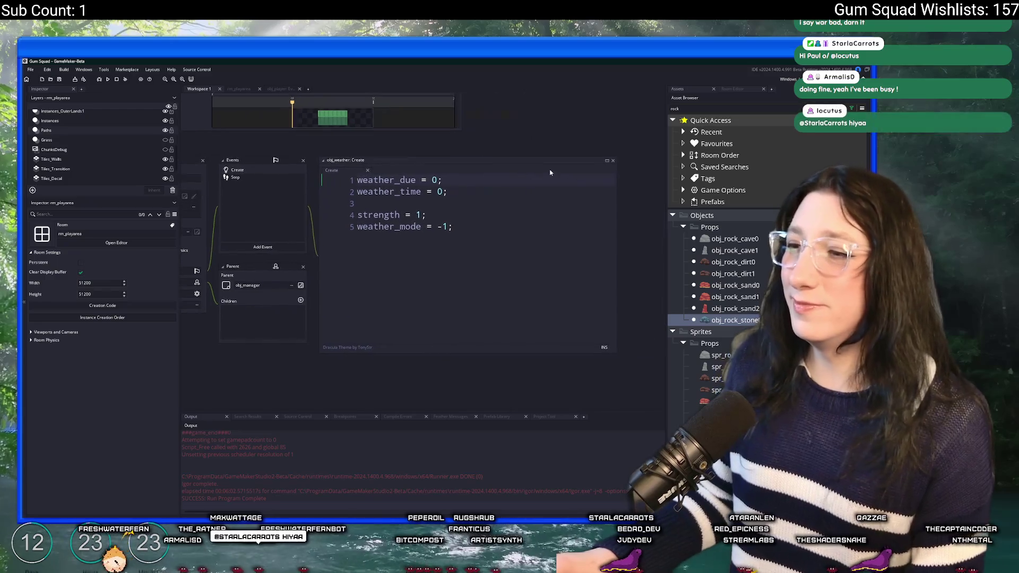
click(234, 177)
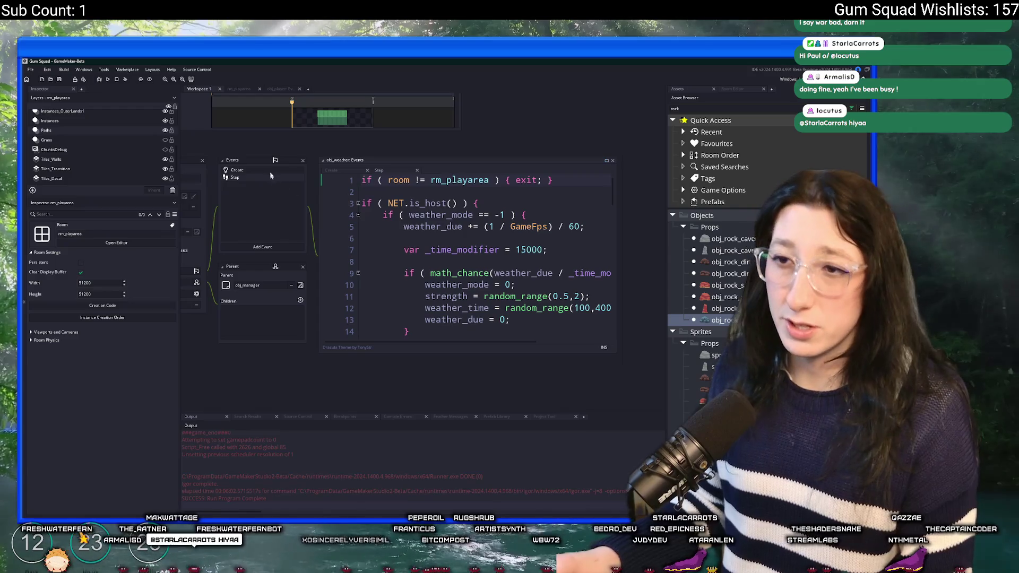
click(331, 170)
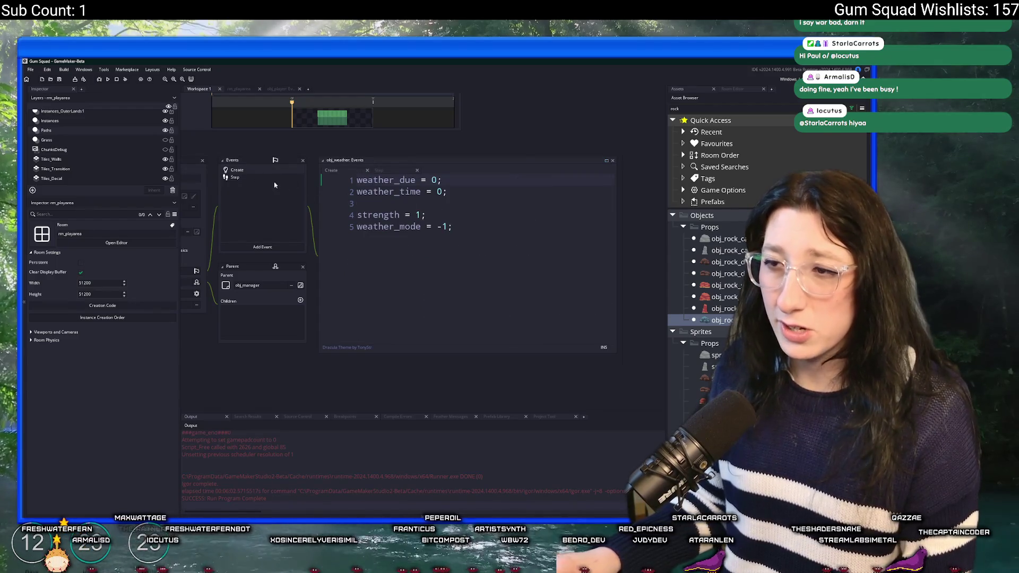
click(262, 177)
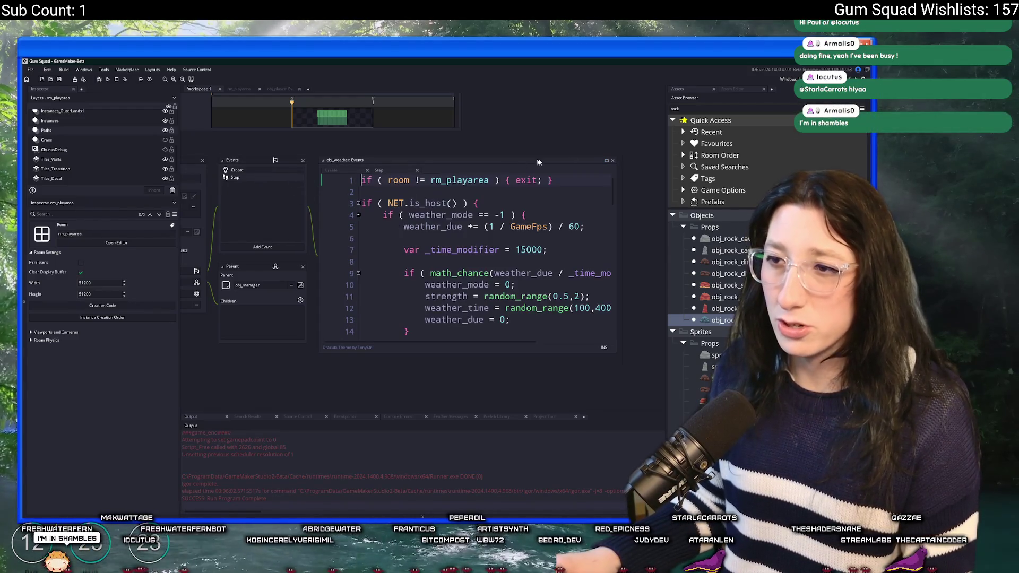
Step: Maximize the Step code editor and delete " / 60" from line 5
click(606, 160)
key(F12)
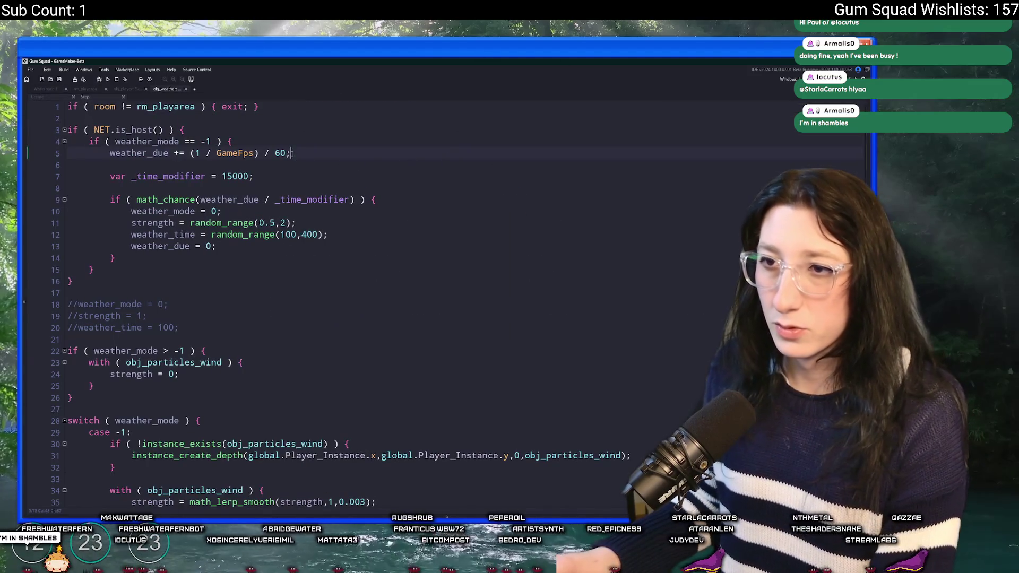
key(Left)
key(shift+Left)
key(shift+Left)
key(shift+Left)
key(BackSpace)
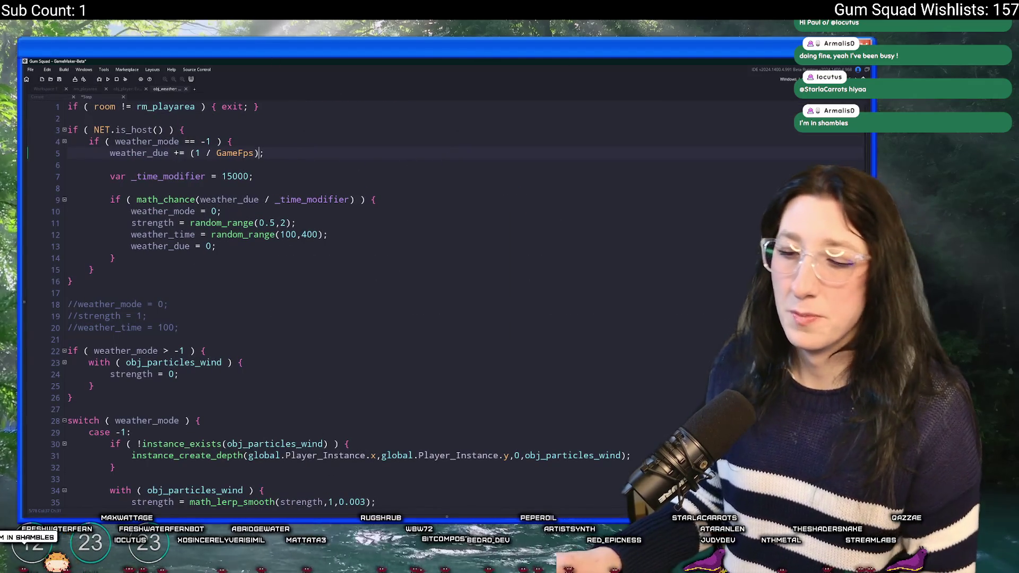
Step: Launch Windows Calculator via the Start menu search
key(super)
text(calc)
key(Return)
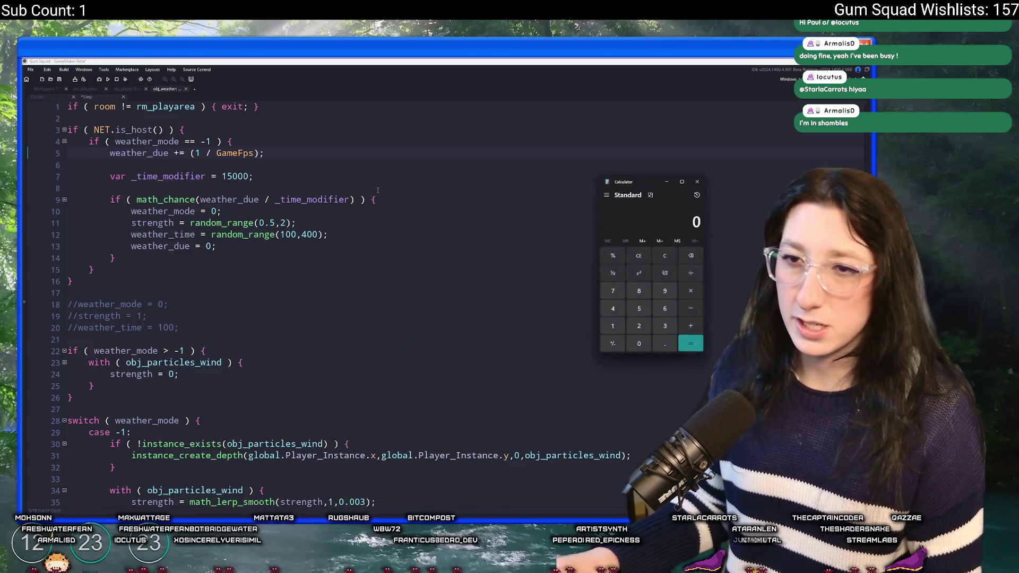
Step: Compute 1/60/600 (2.7777777777777778e-5) in Calculator and store it in memory
text(1/60/600)
key(Return)
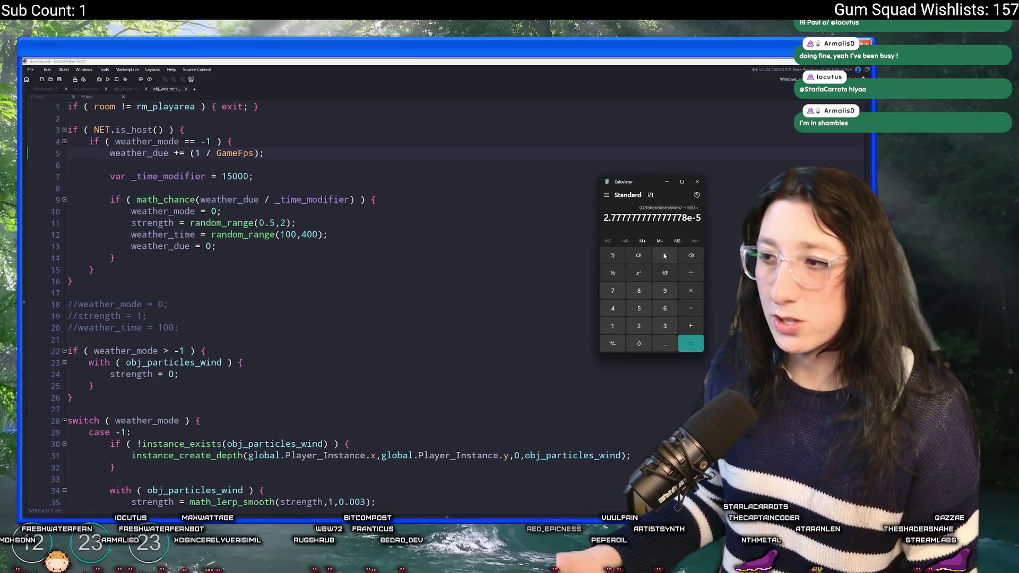
click(643, 241)
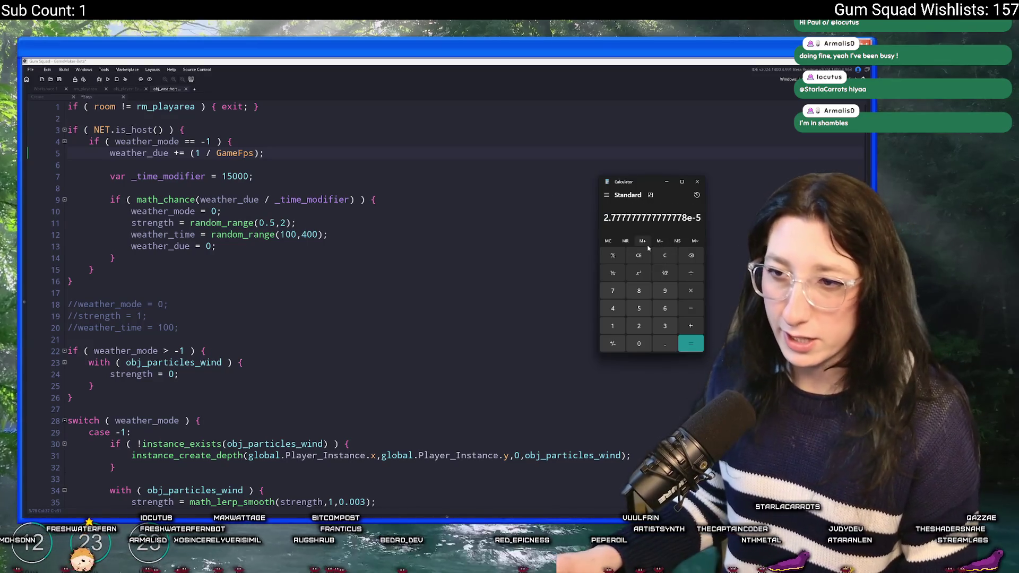
Step: Divide the result by 15000, giving 1.851851851851852e-9, and select its digits
key(plus)
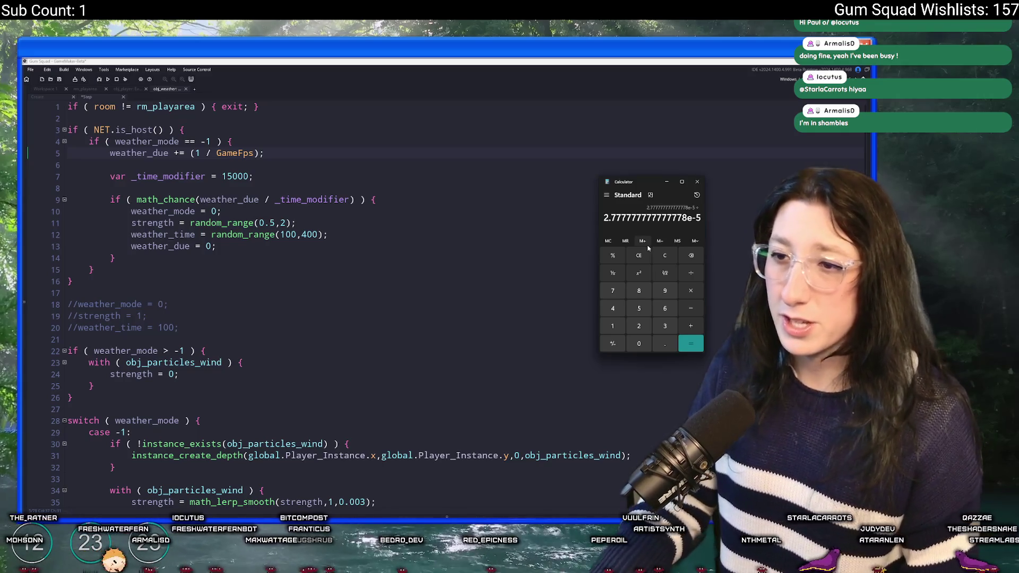
text(155)
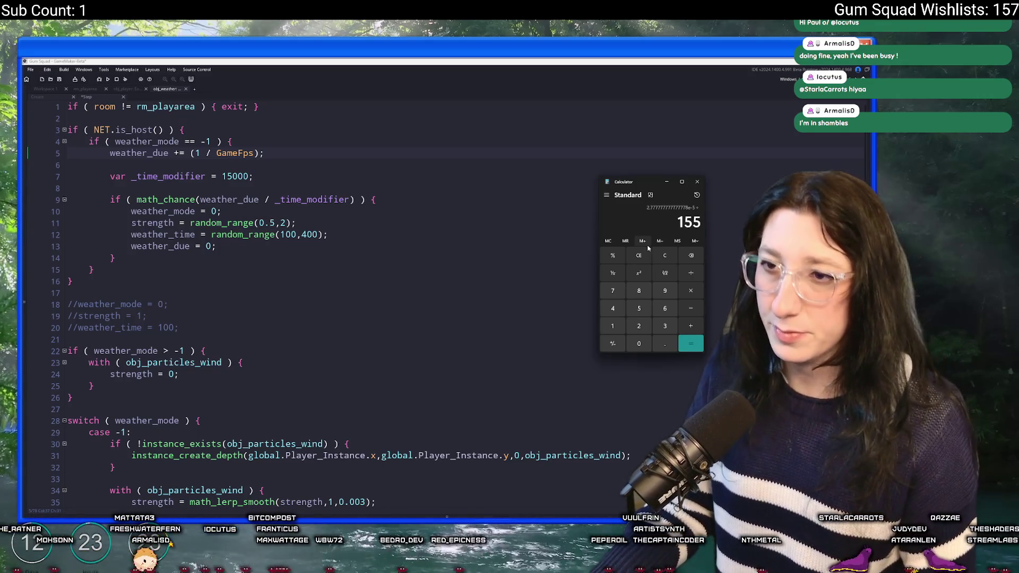
key(BackSpace)
text(000)
key(Return)
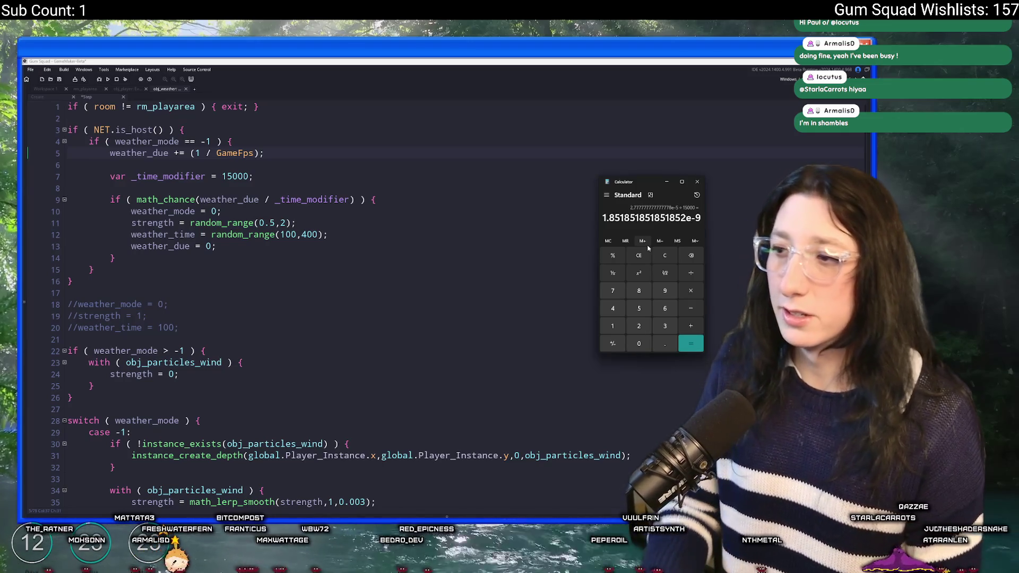
drag(686, 218, 603, 219)
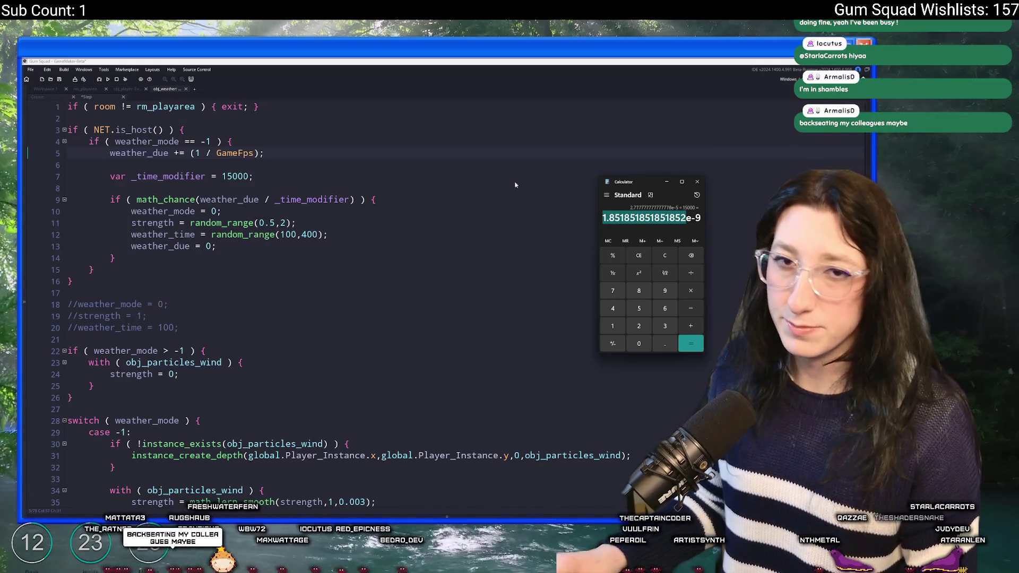
click(697, 182)
click(345, 177)
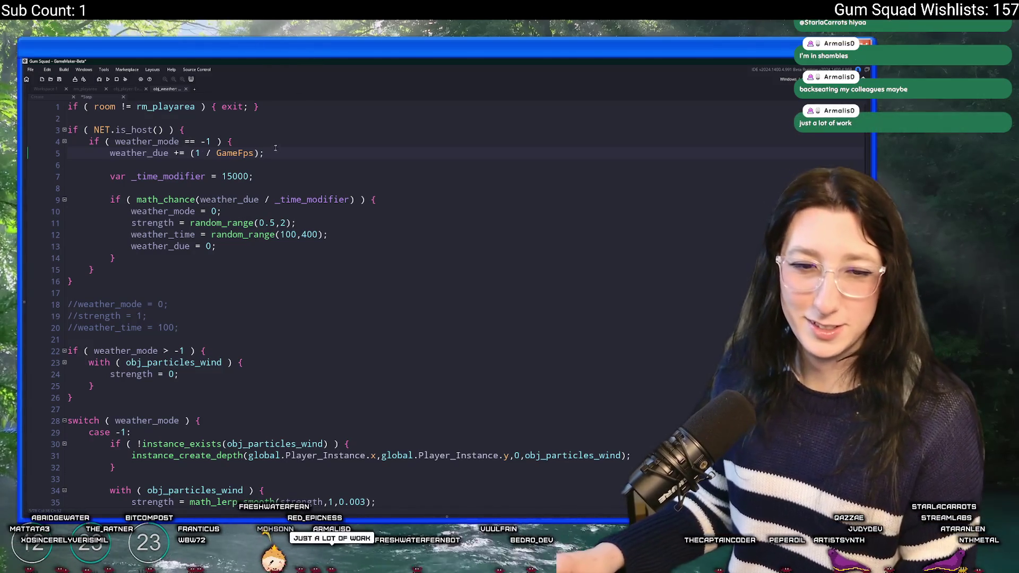
Step: Replace math_chance with random in the line 9 weather check
click(201, 200)
click(231, 177)
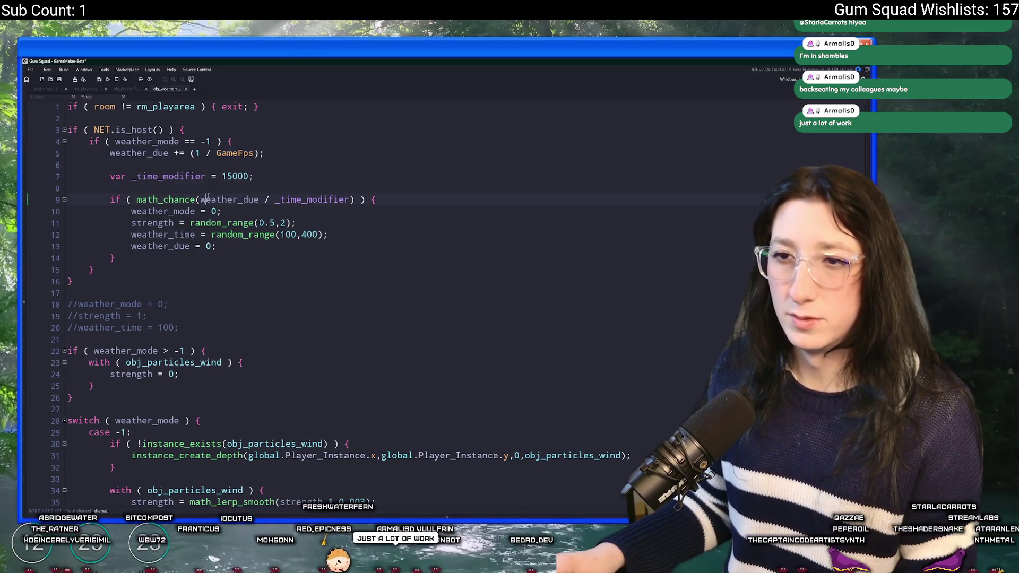
click(172, 201)
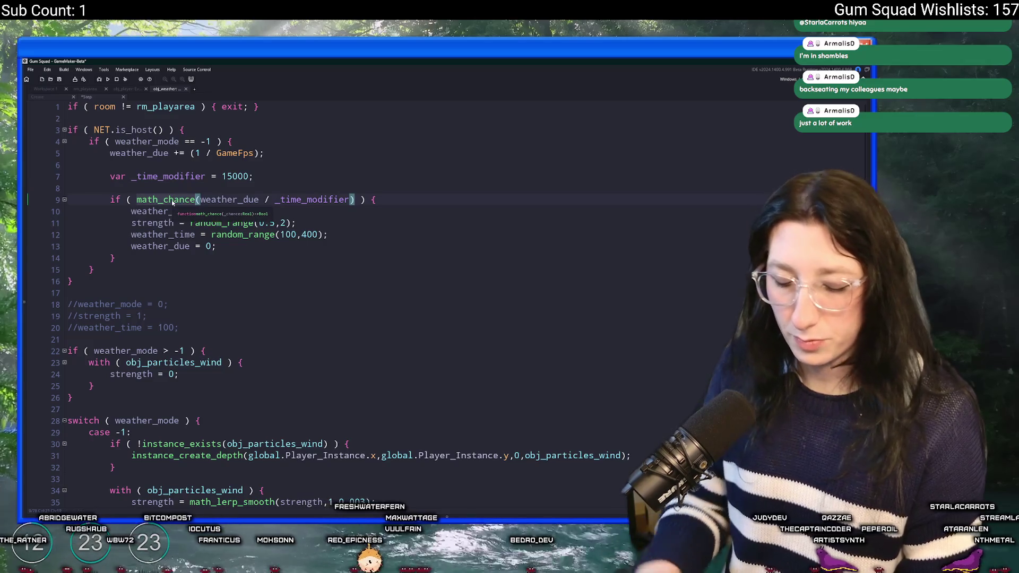
double_click(172, 200)
text(random)
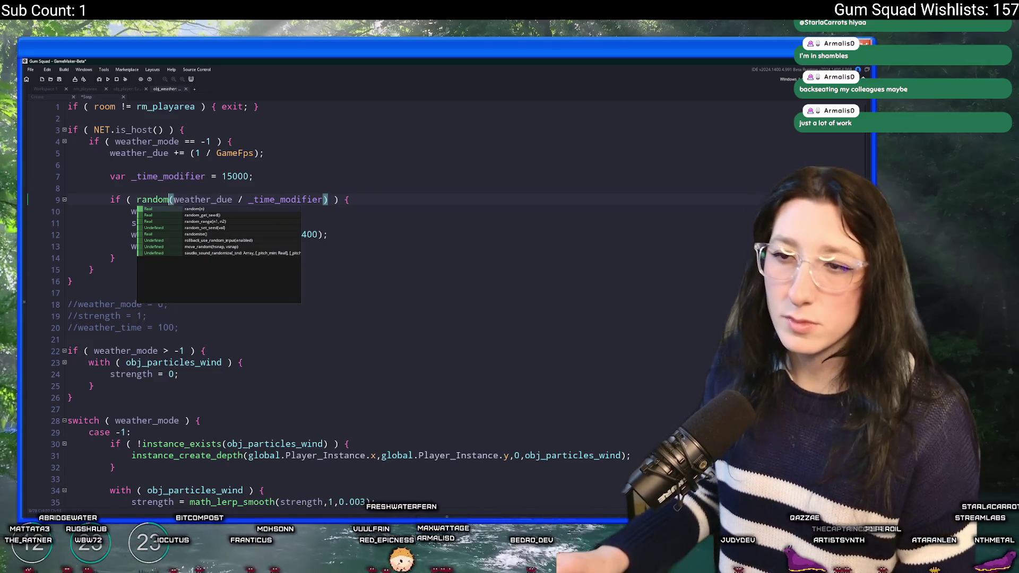
click(230, 199)
click(174, 201)
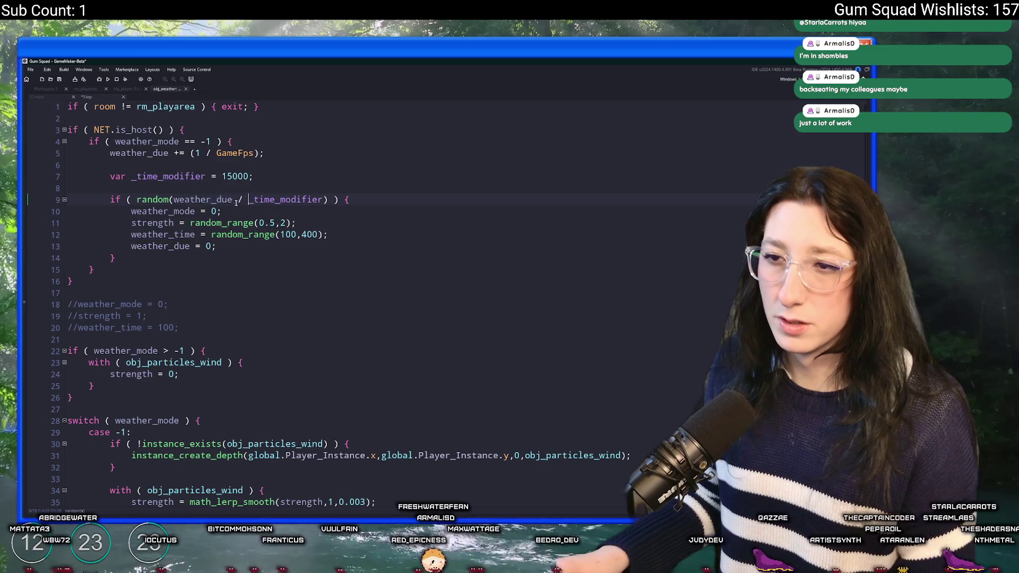
Step: Make the line 9 condition read random(_time_modifier) < weather_due
drag(248, 201, 174, 201)
text(=)
key(BackSpace)
click(253, 199)
click(254, 200)
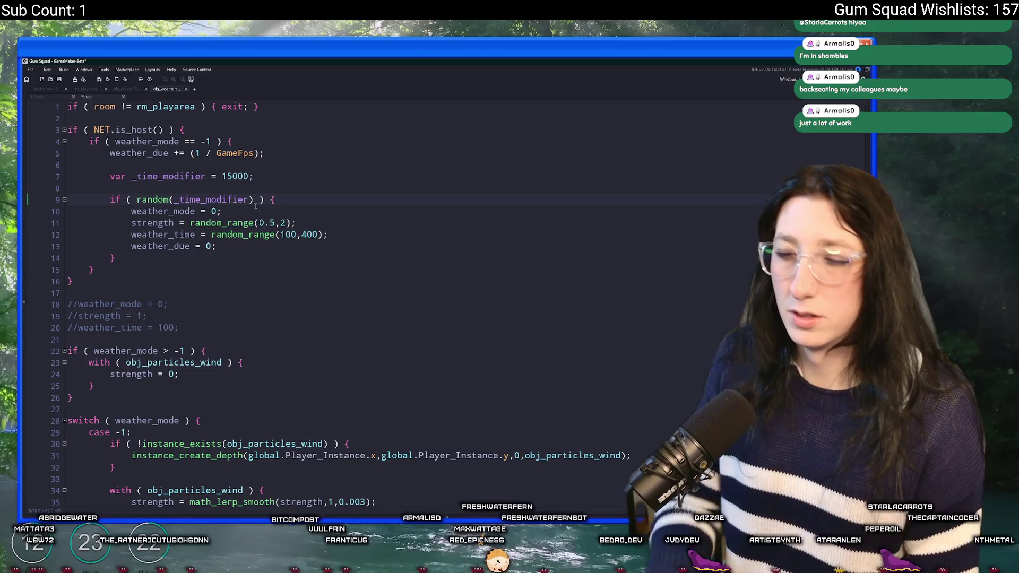
text(>)
key(BackSpace)
text(< weather_due)
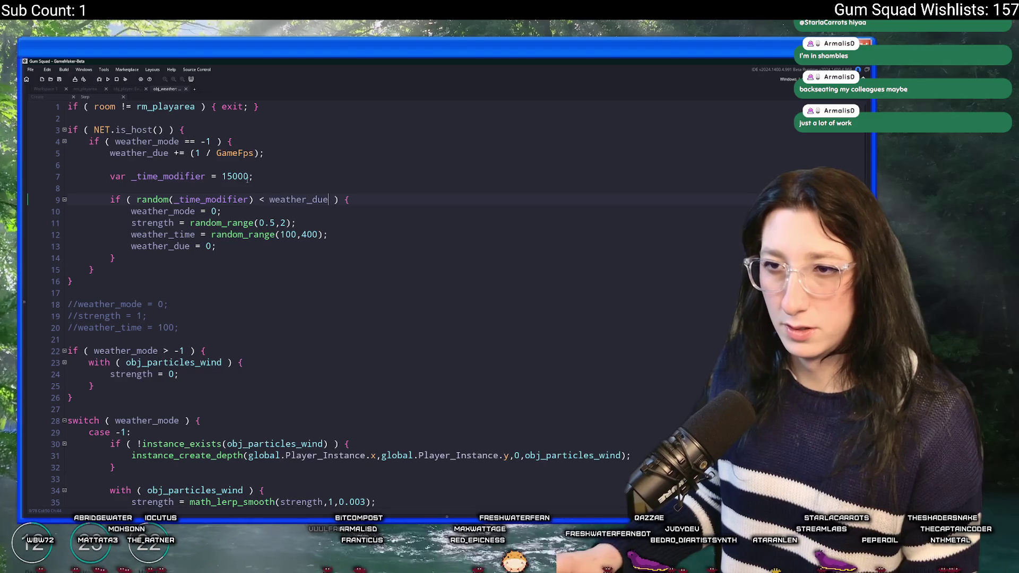
click(222, 176)
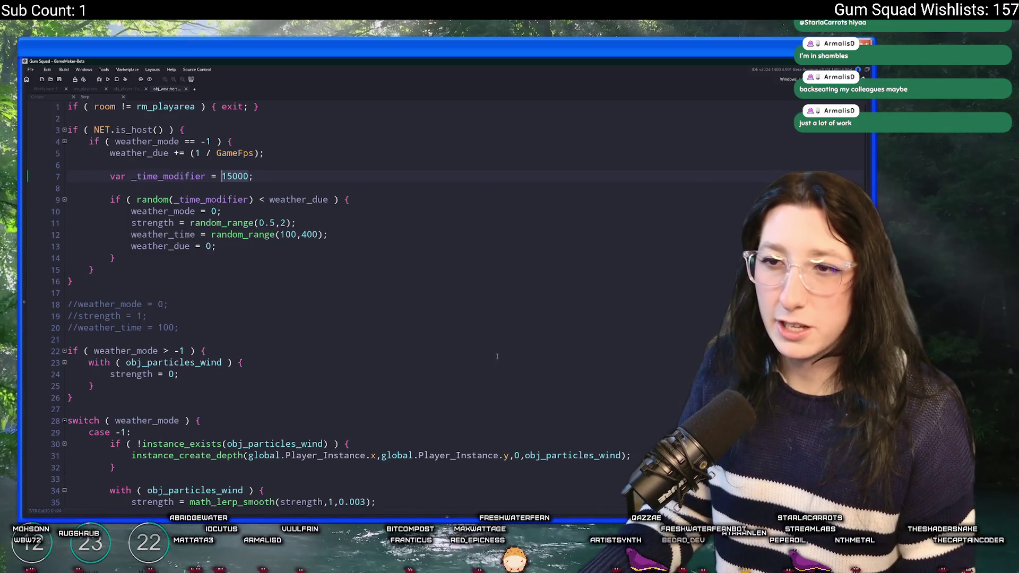
key(super)
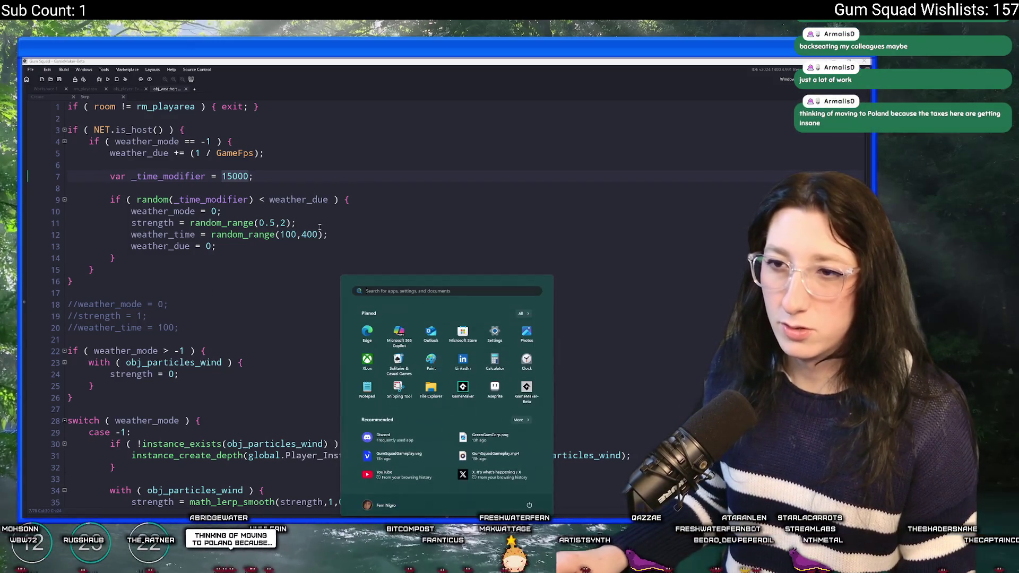
Step: Use Windows Calculator to compute 15 × 60 × 60 = 54,000 steps for 15 minutes
text(calc)
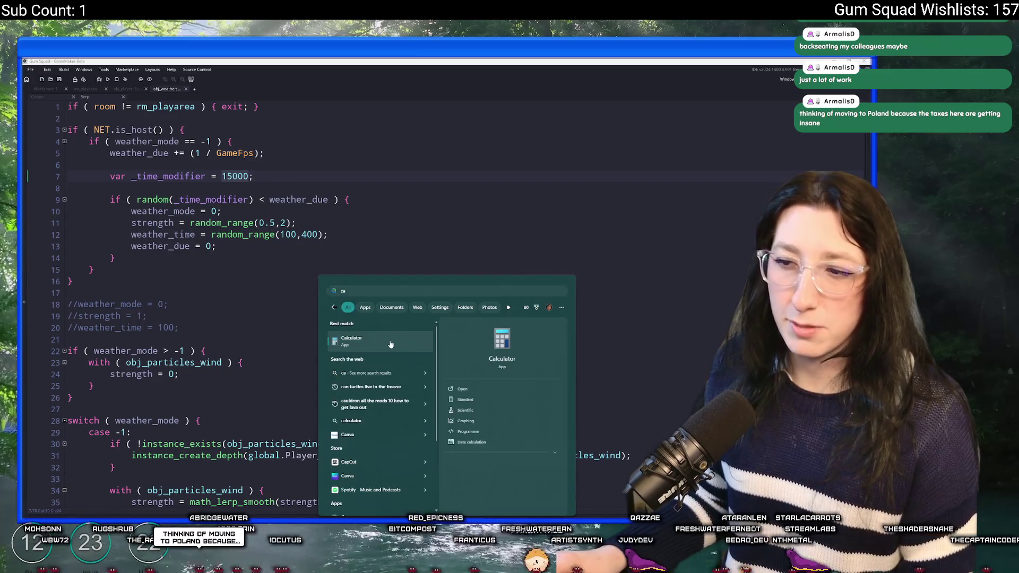
key(Return)
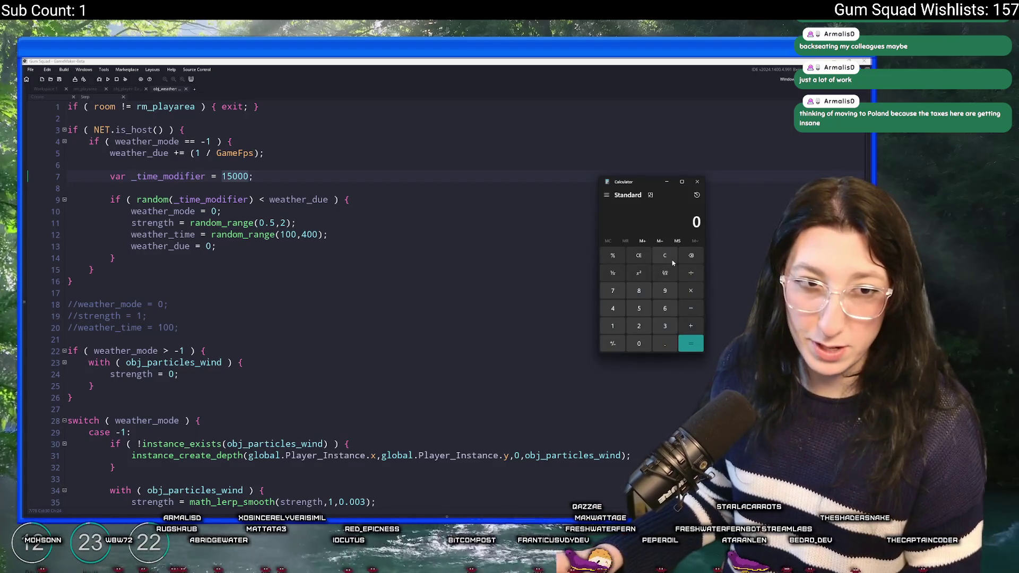
text(15*60)
key(Return)
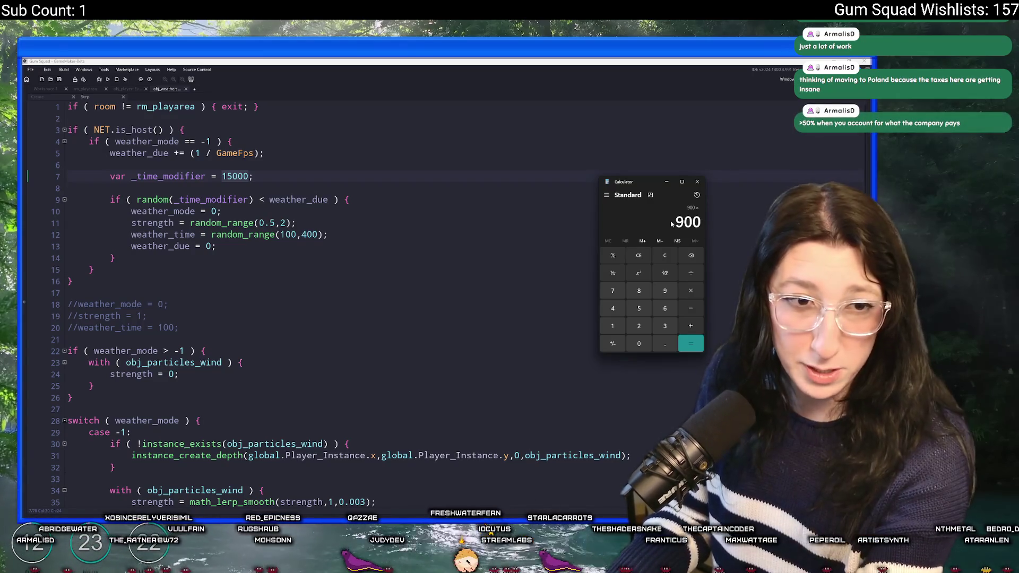
text(60)
key(Return)
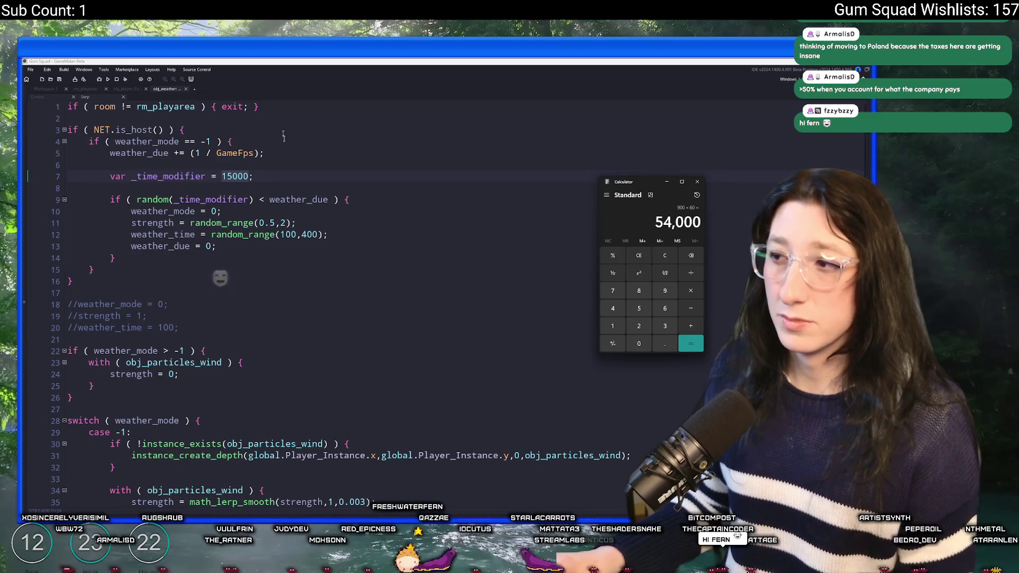
click(217, 170)
Step: Replace 15000 with 54000 as the time modifier on line 7
double_click(234, 176)
text(54000)
key(alt+Tab)
Step: Build and run the game with F5 to test the new value
click(415, 203)
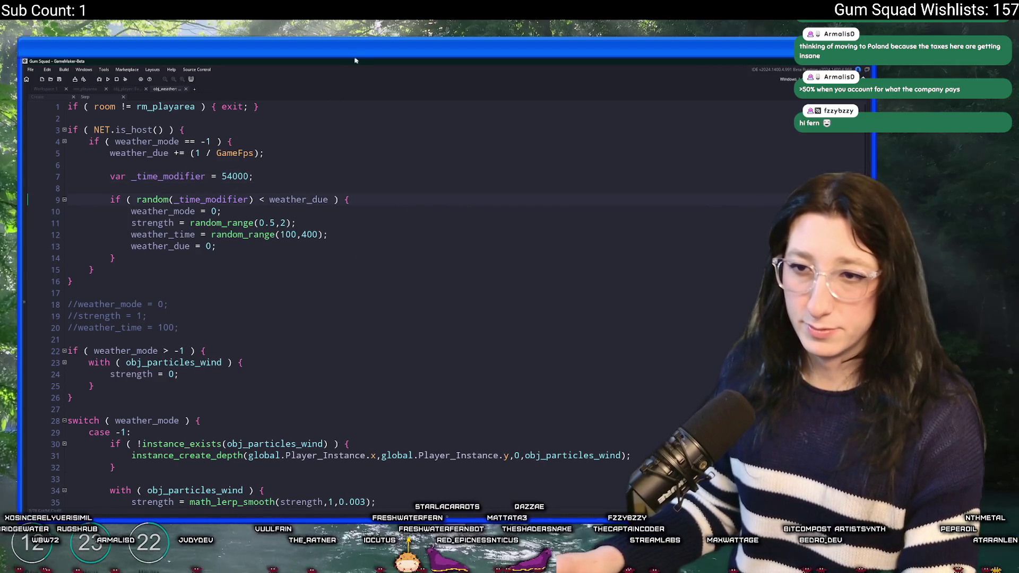
key(F5)
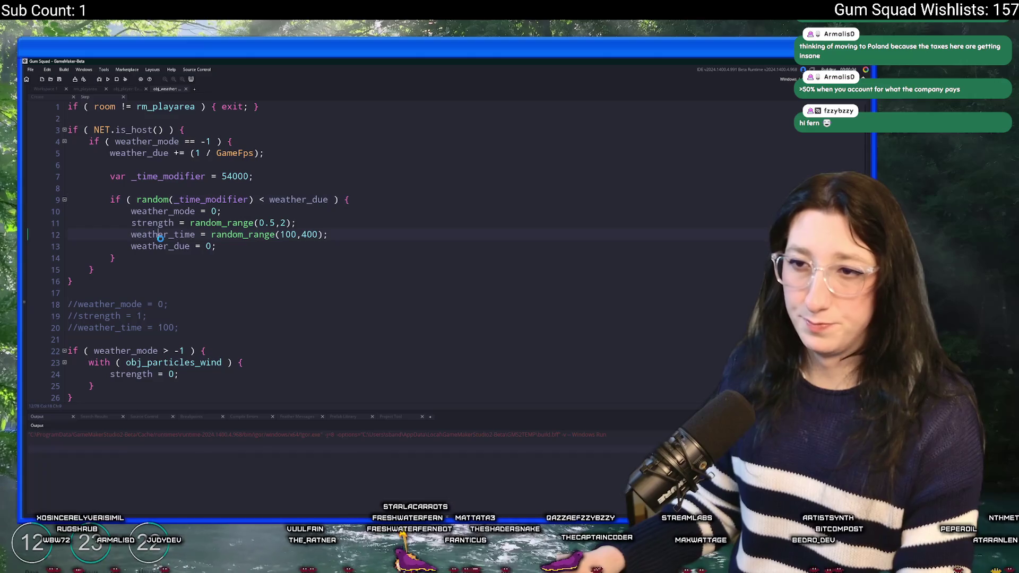
click(158, 234)
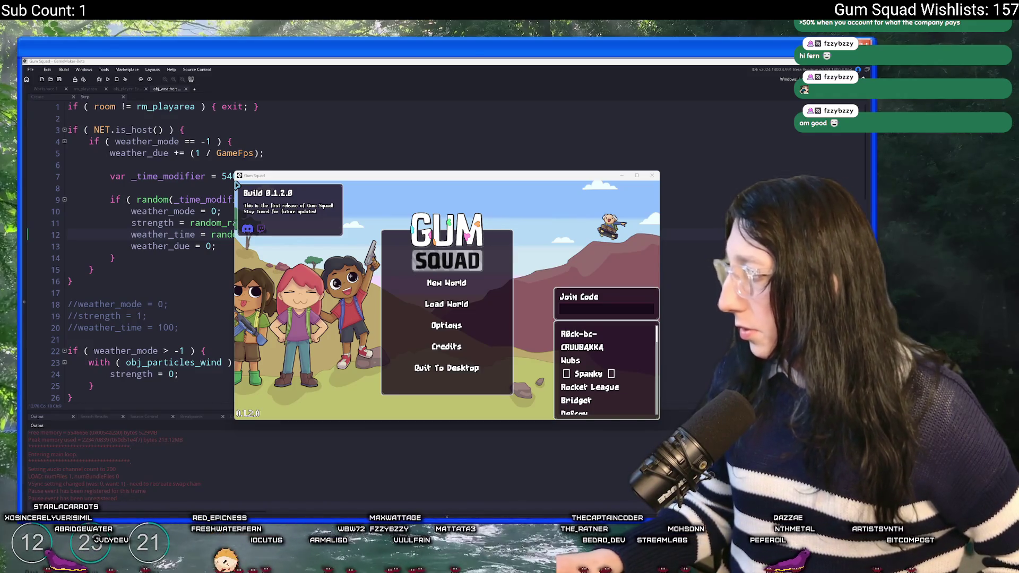
Step: Search YouTube for 'night tempo', play a Night Tempo video, then go back to the game
key(alt+Tab)
scroll(419, 210, up, 10)
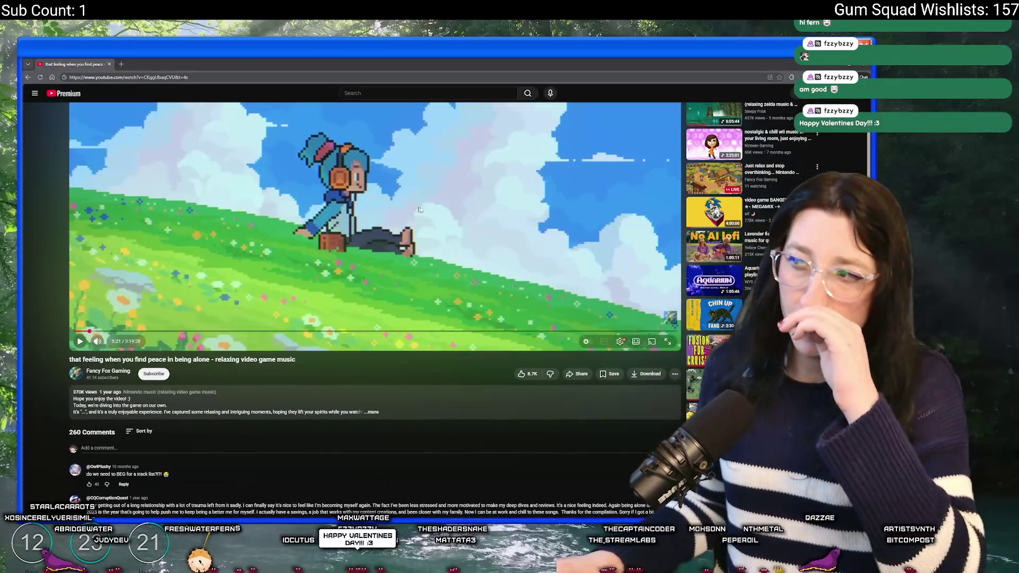
scroll(419, 209, up, 2)
click(416, 93)
text(night temppo)
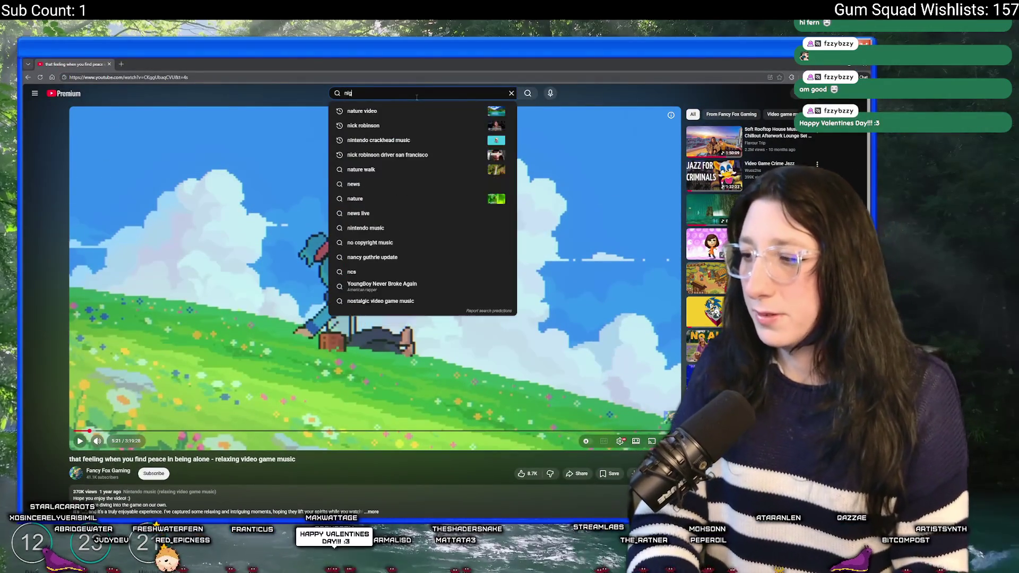
key(BackSpace)
key(BackSpace)
text(o)
key(Return)
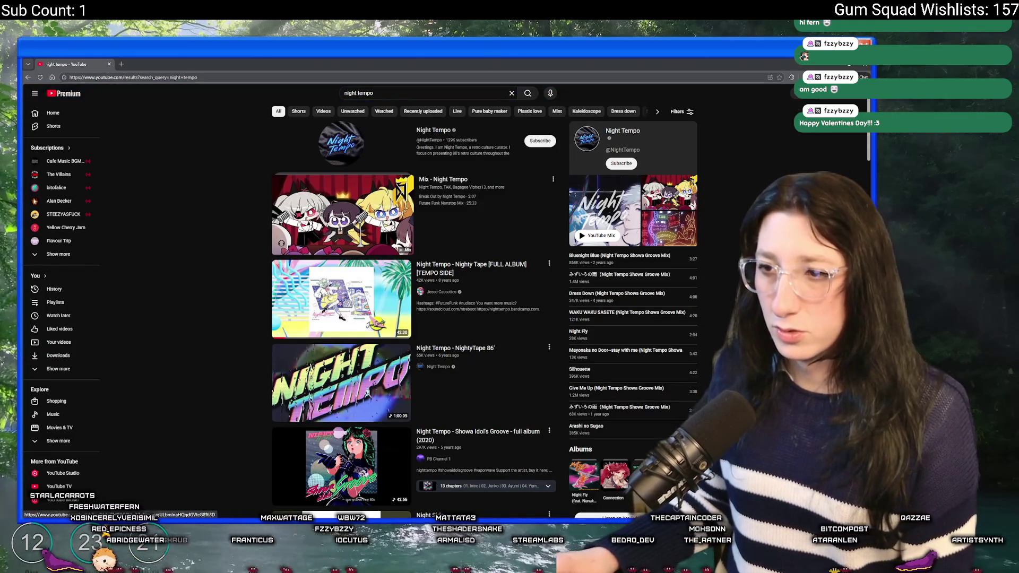
click(341, 299)
key(alt+Tab)
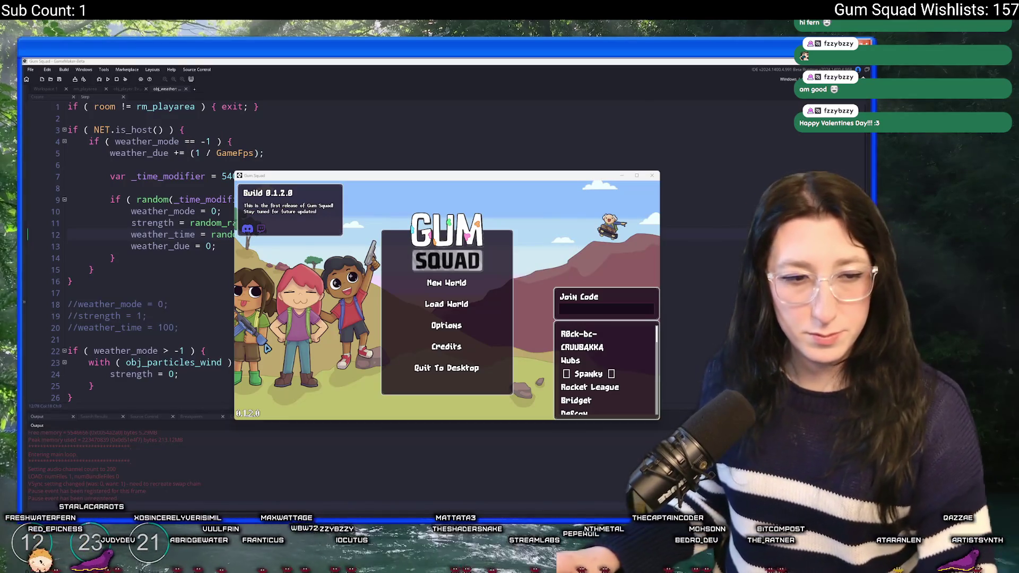
Step: Create a new world lobby and skate around the level to the Gum Corp storefront
click(432, 281)
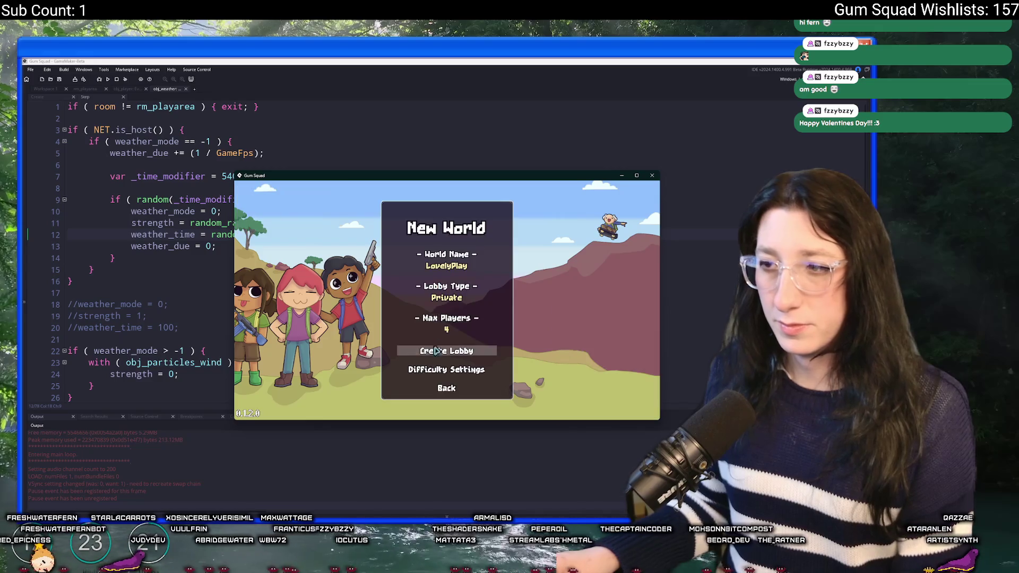
click(446, 348)
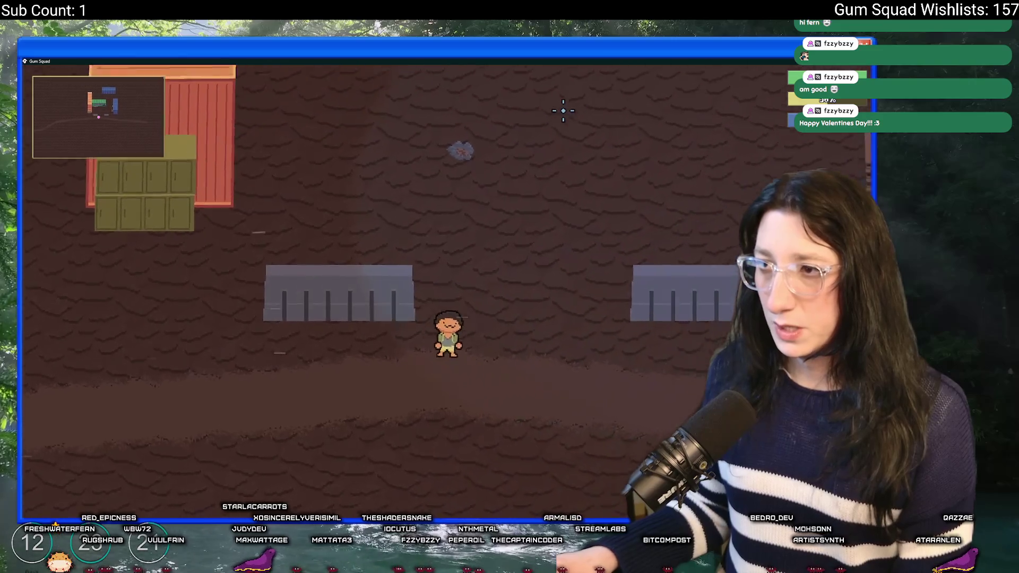
key(w)
key(d)
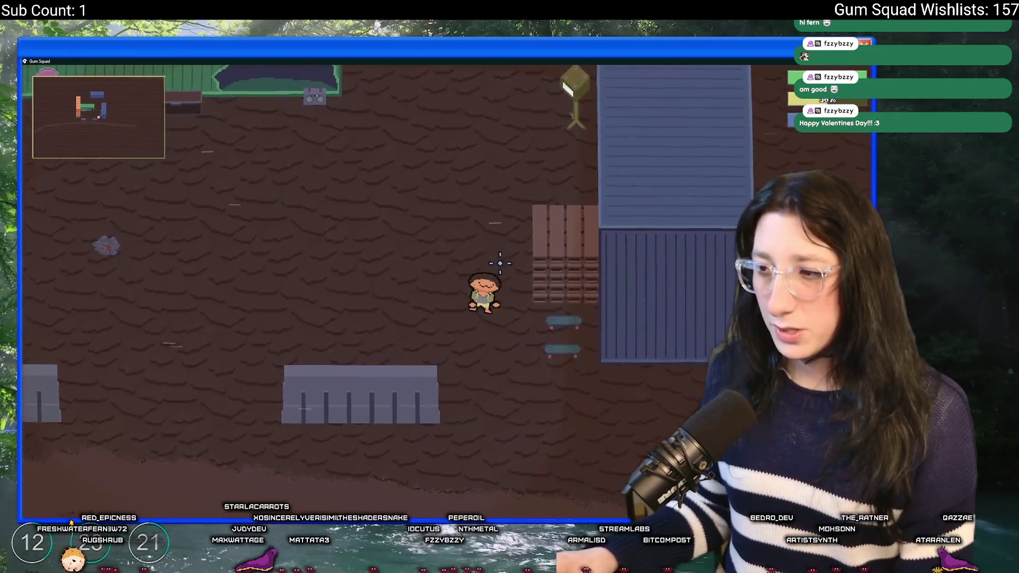
key(s)
key(a)
key(w)
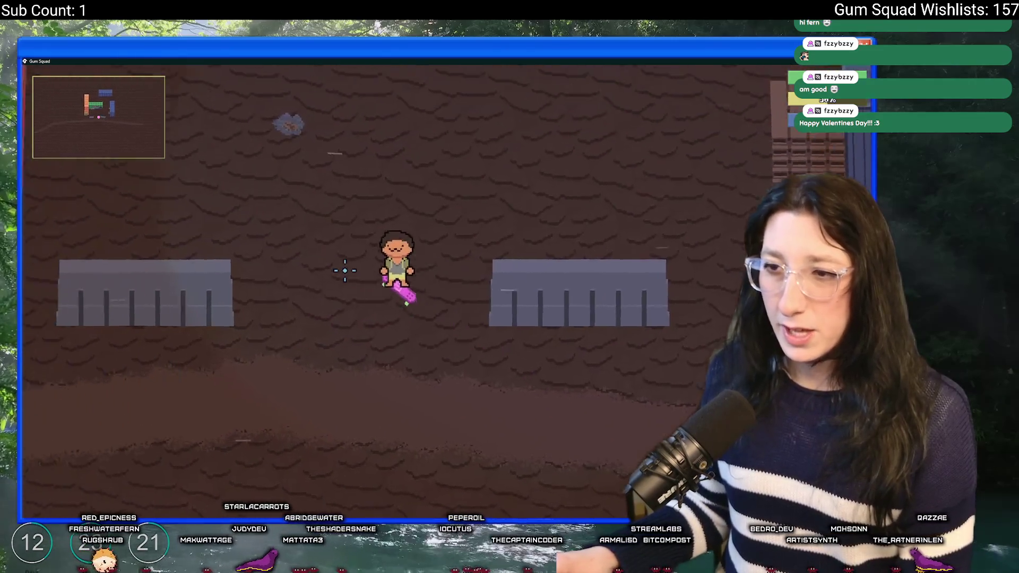
key(a)
key(s)
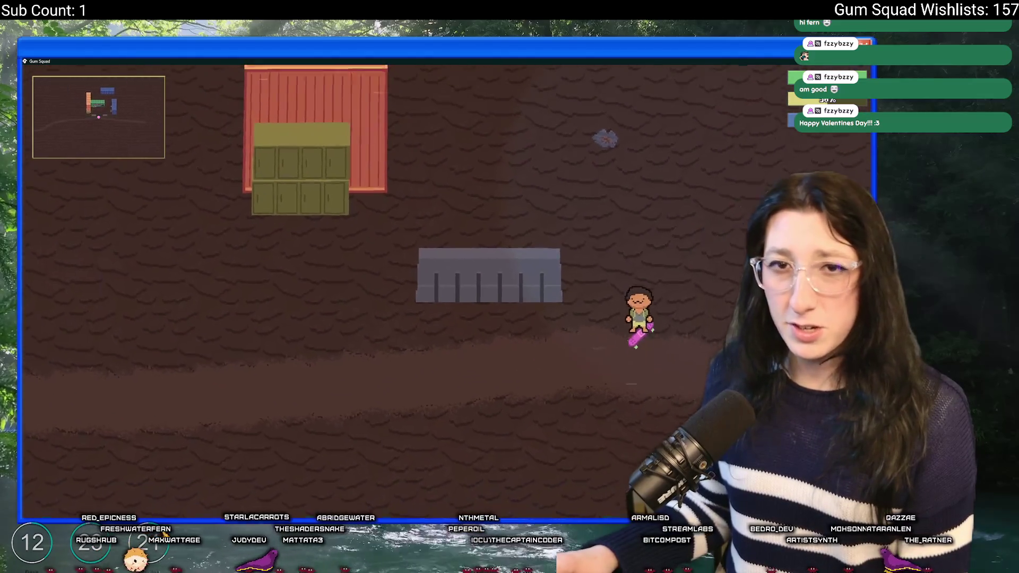
key(w)
key(d)
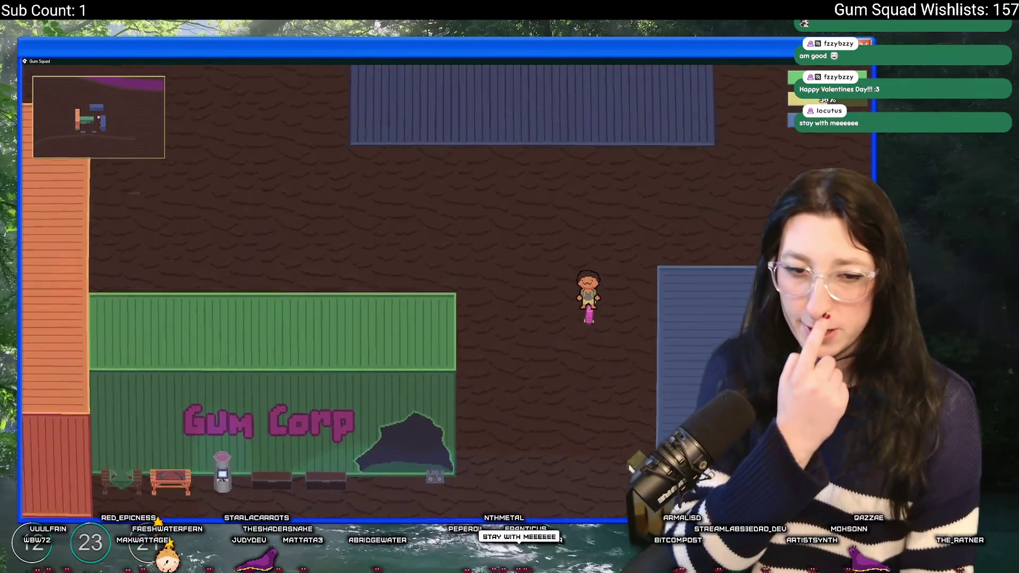
key(w)
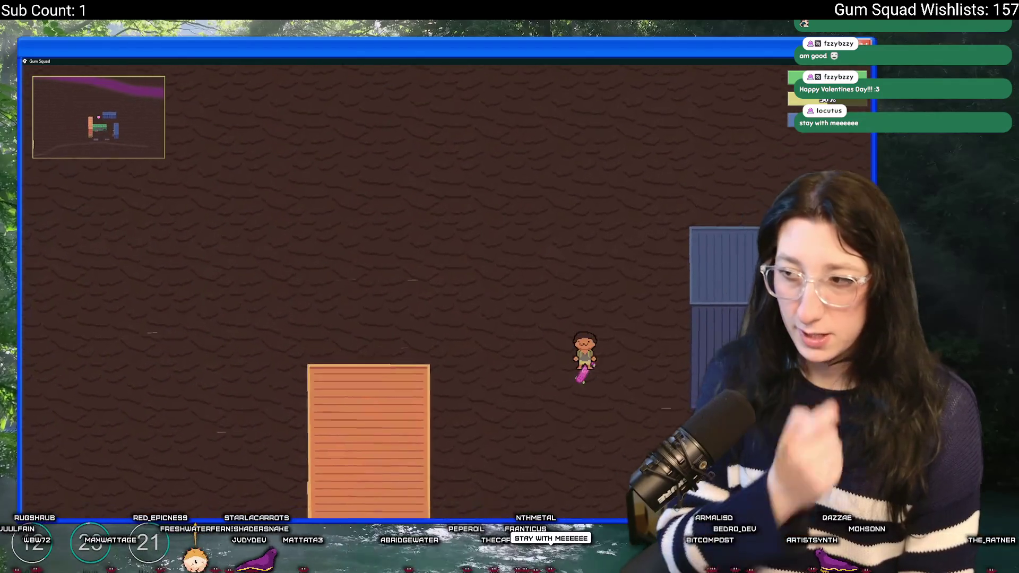
key(d)
key(s)
key(s)
key(a)
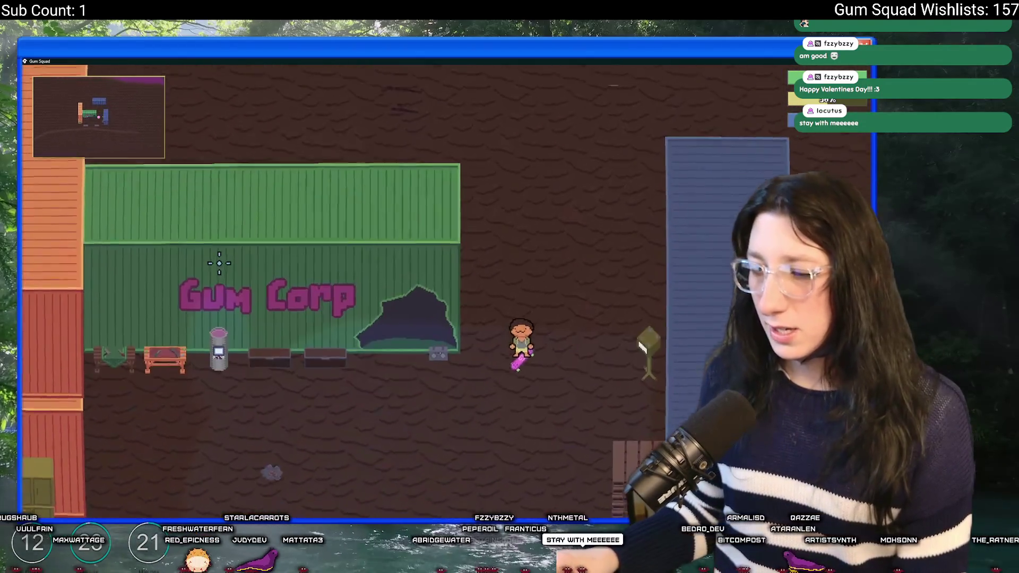
key(s)
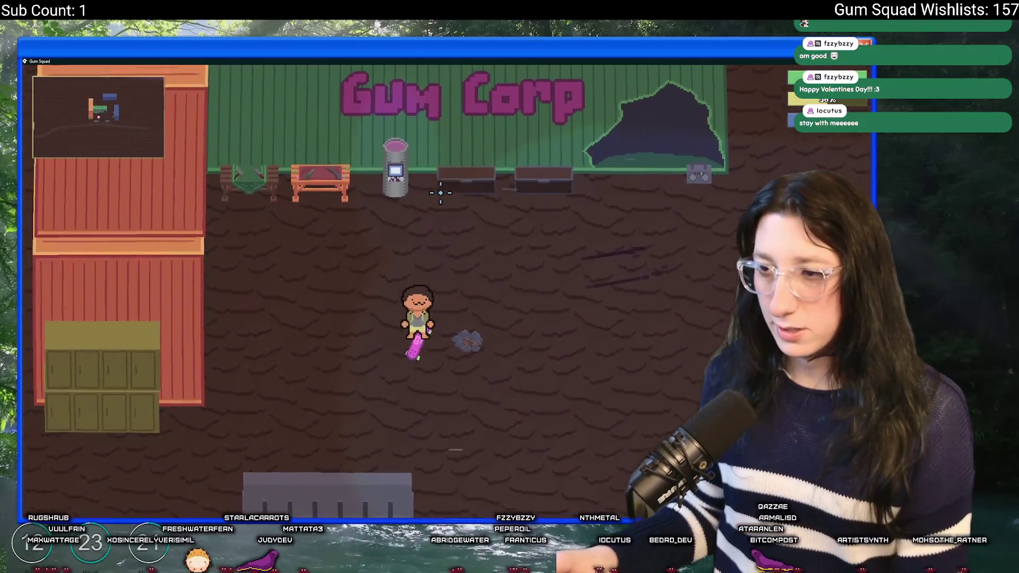
key(w)
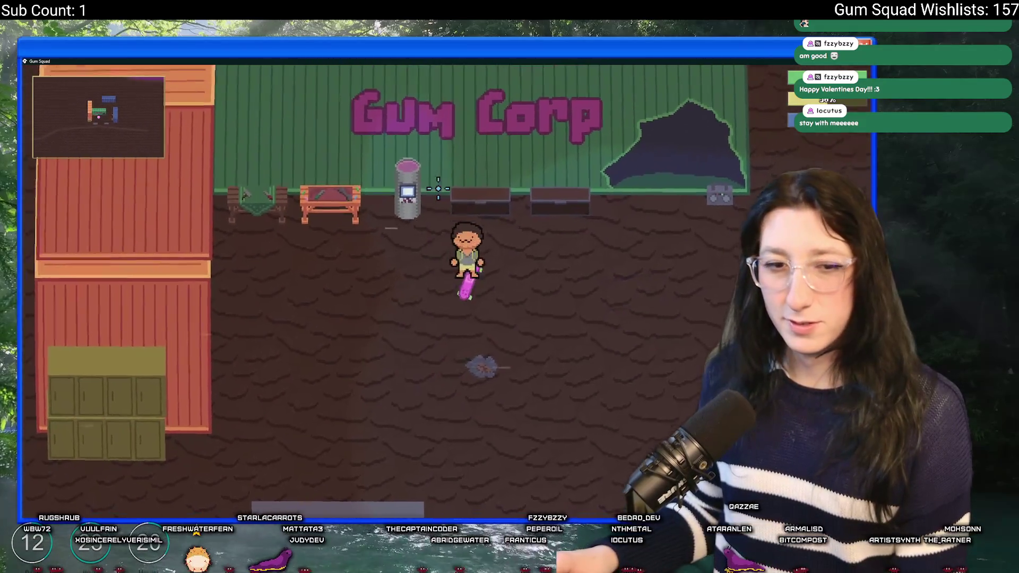
key(a)
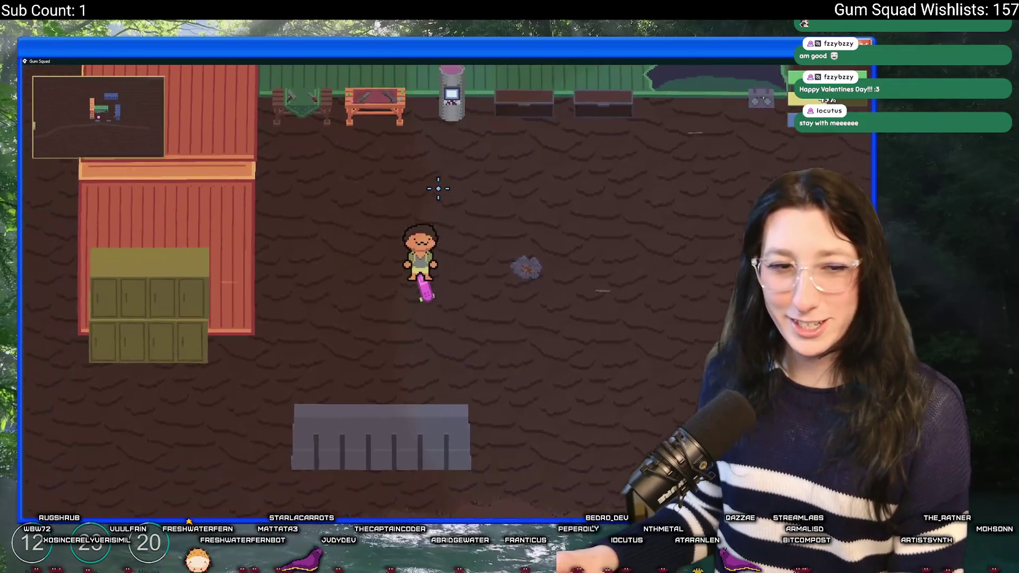
key(s)
key(w)
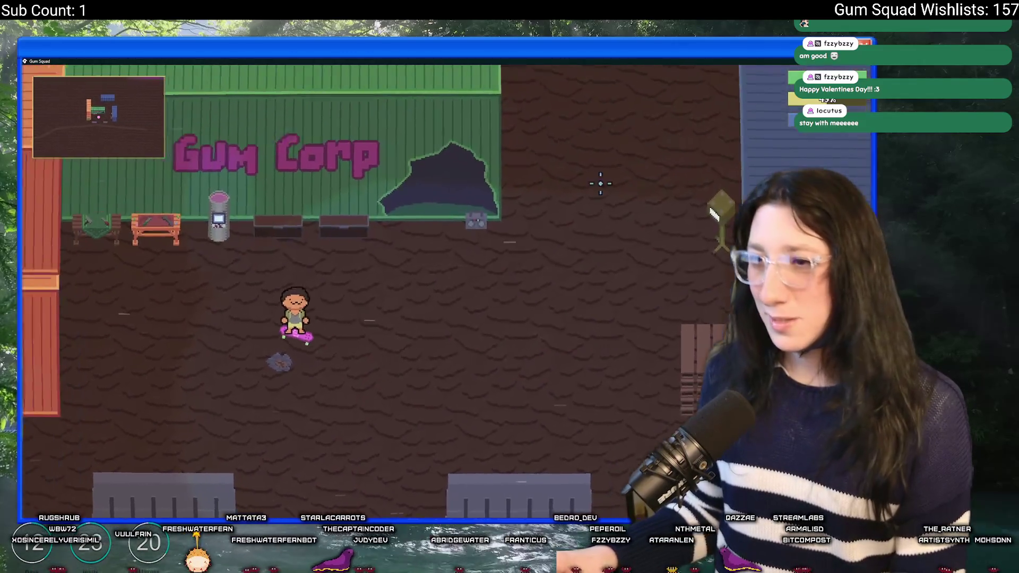
key(d)
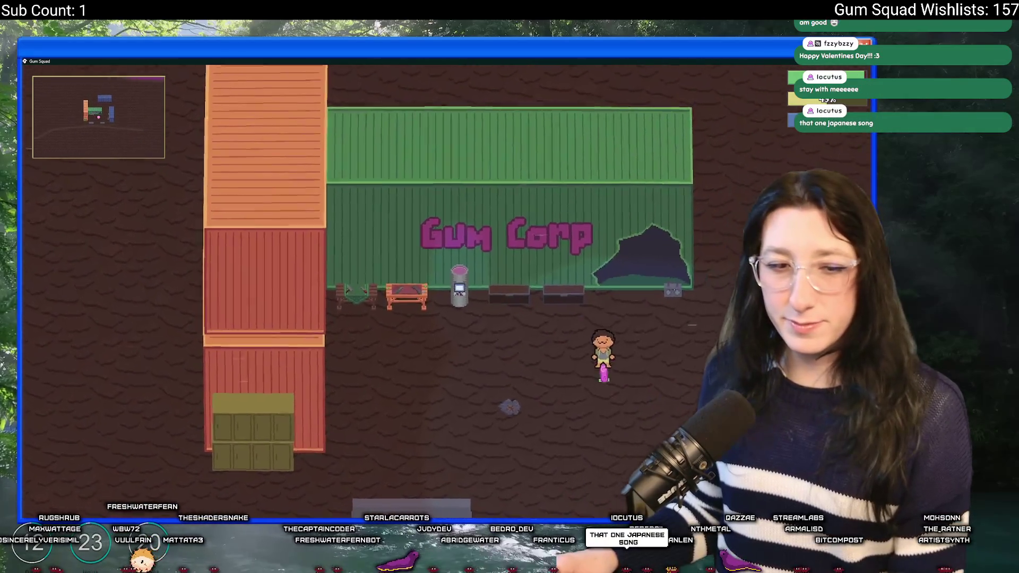
Step: Skate down the map and back toward Gum Corp until rain falls, then quit to the code
key(Left)
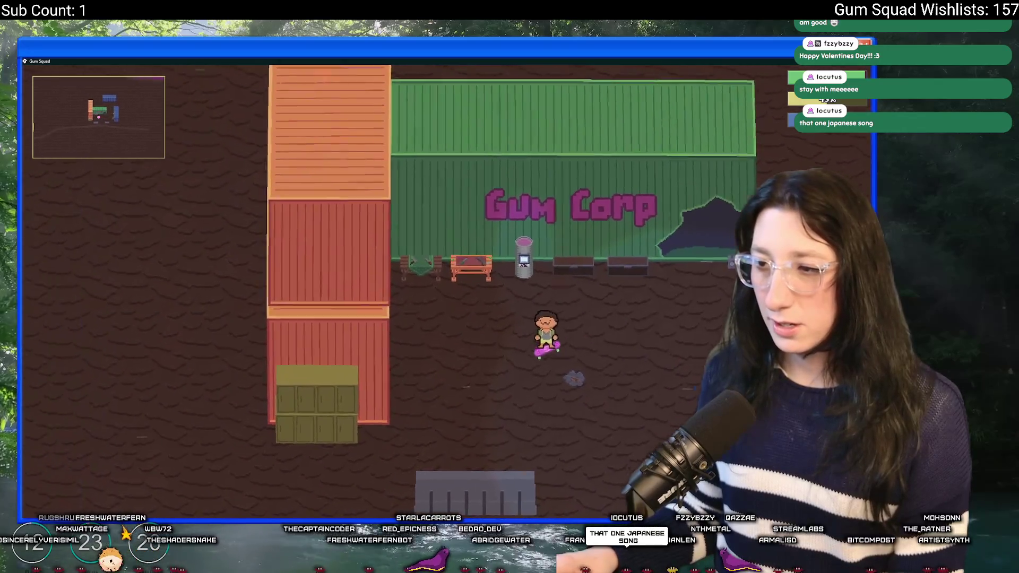
key(Down)
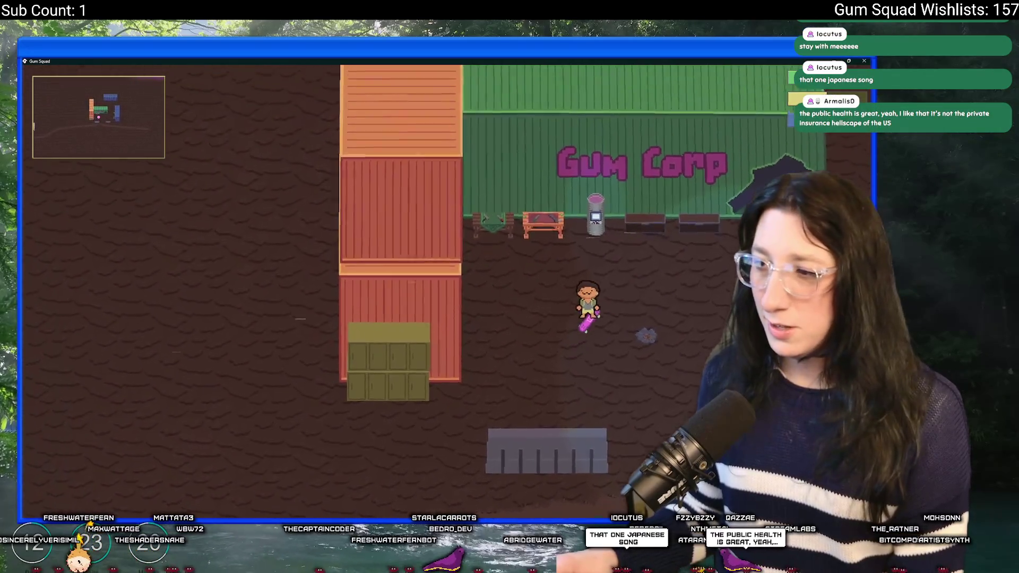
key(Down)
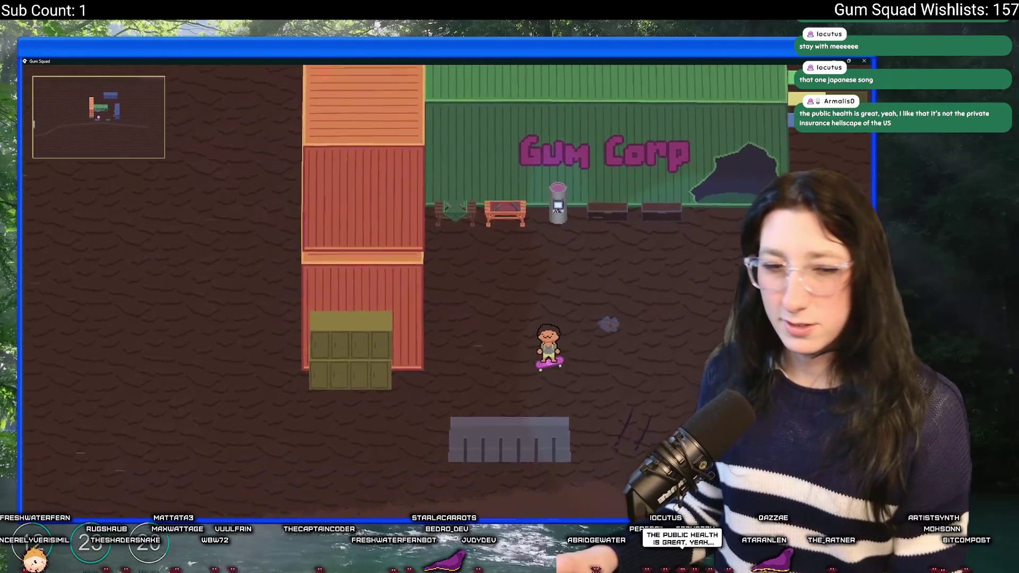
key(Down)
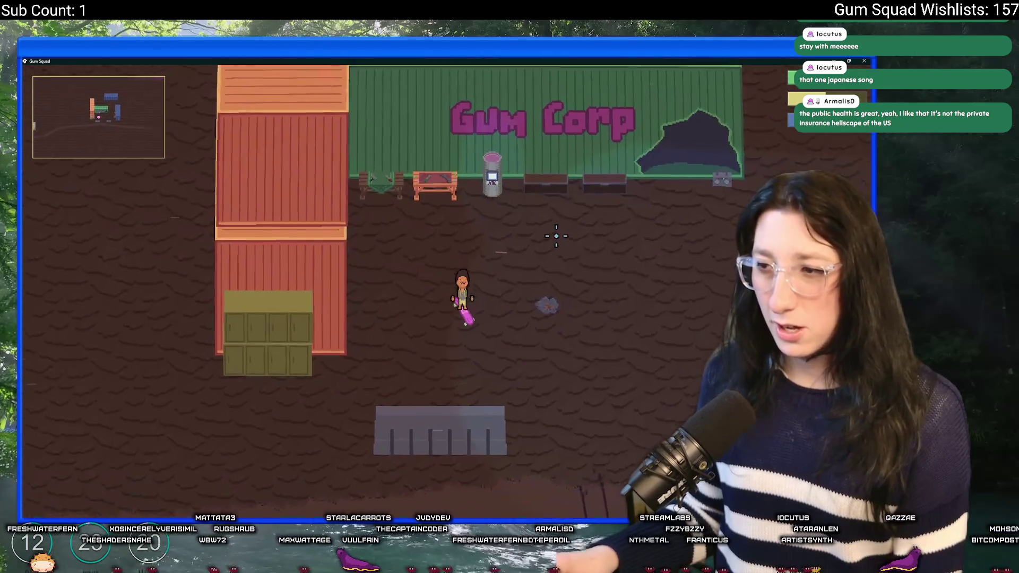
key(Down)
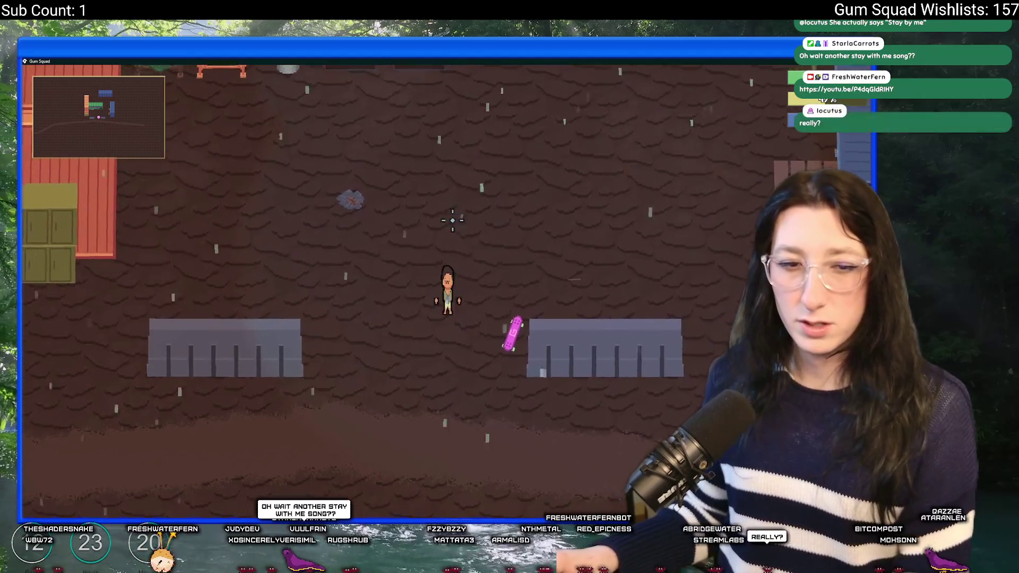
key(w)
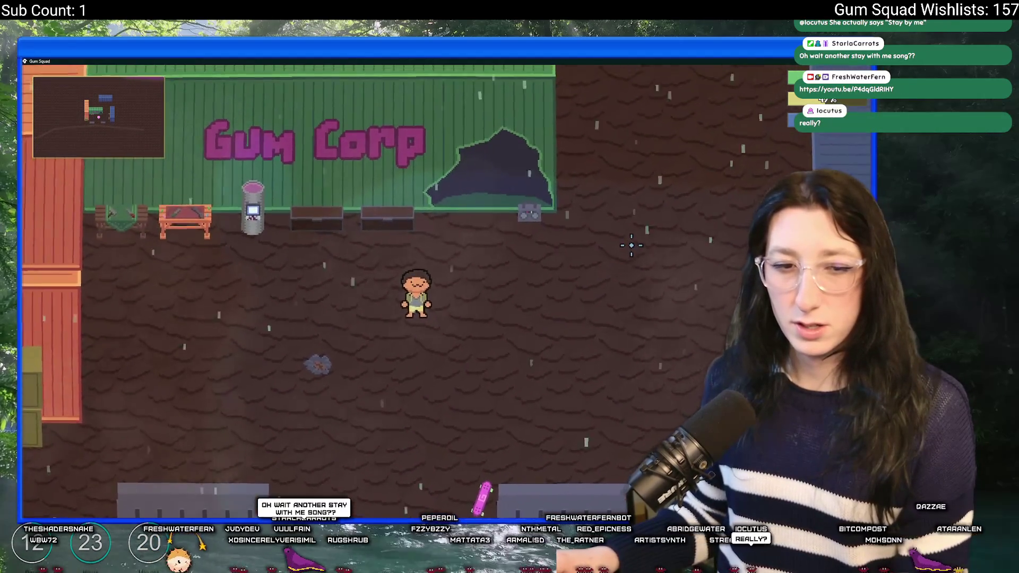
key(s)
key(a)
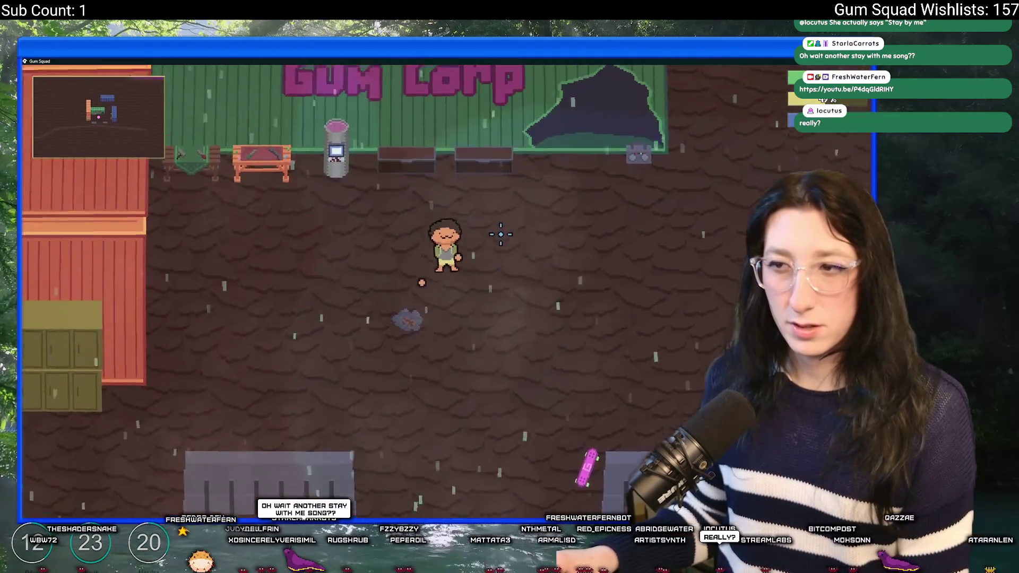
key(s)
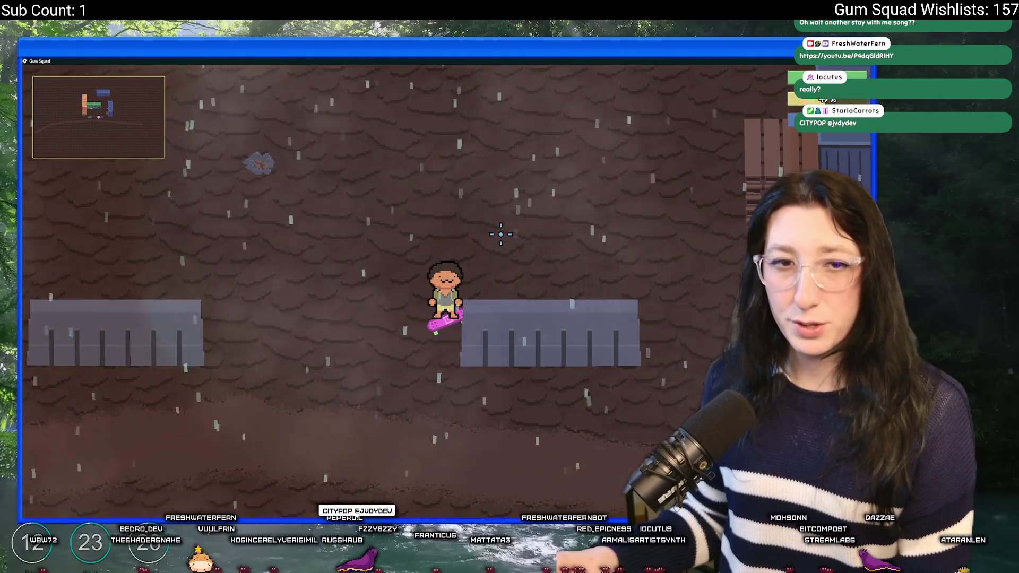
key(w)
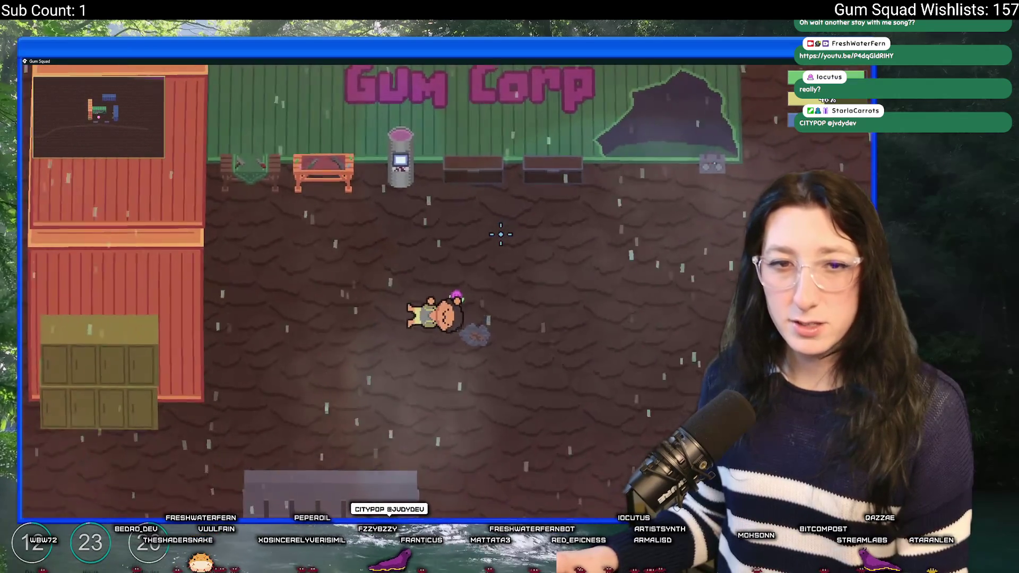
key(a)
key(s)
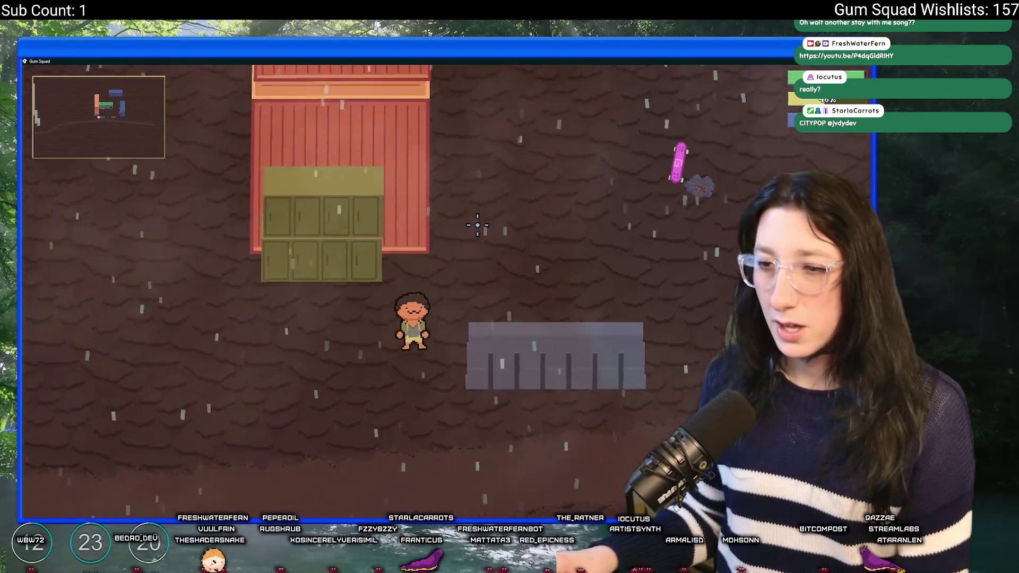
key(s)
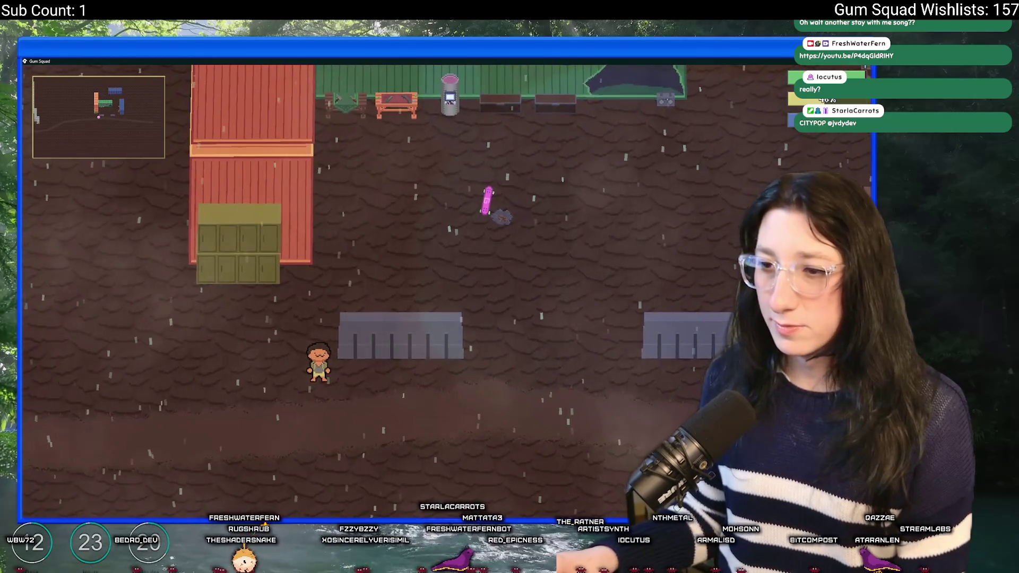
key(Escape)
click(266, 283)
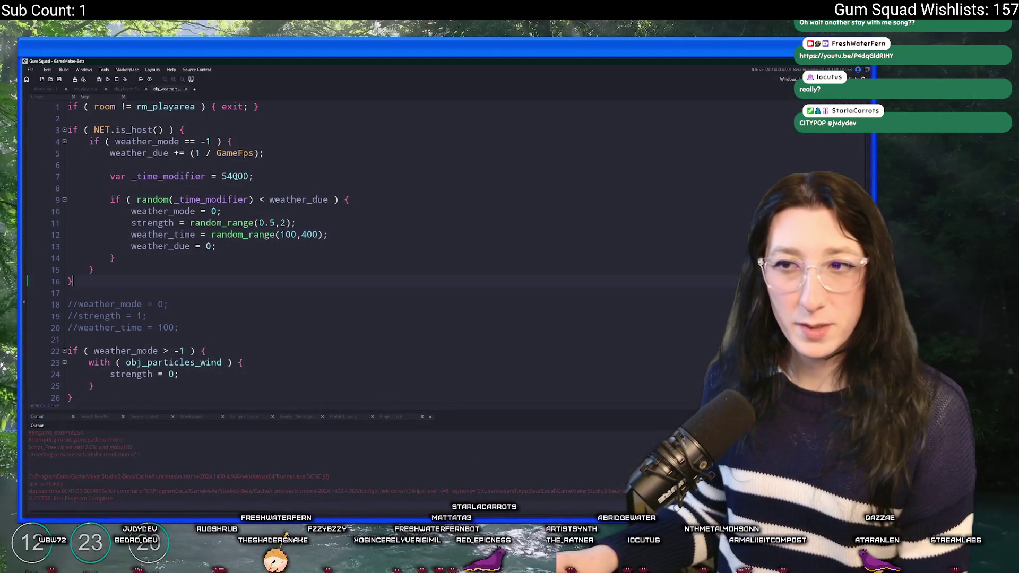
Step: Change line 7's time modifier from 54000 to 250000, then rebuild and run the game
click(231, 176)
key(BackSpace)
key(BackSpace)
key(Return)
text(2)
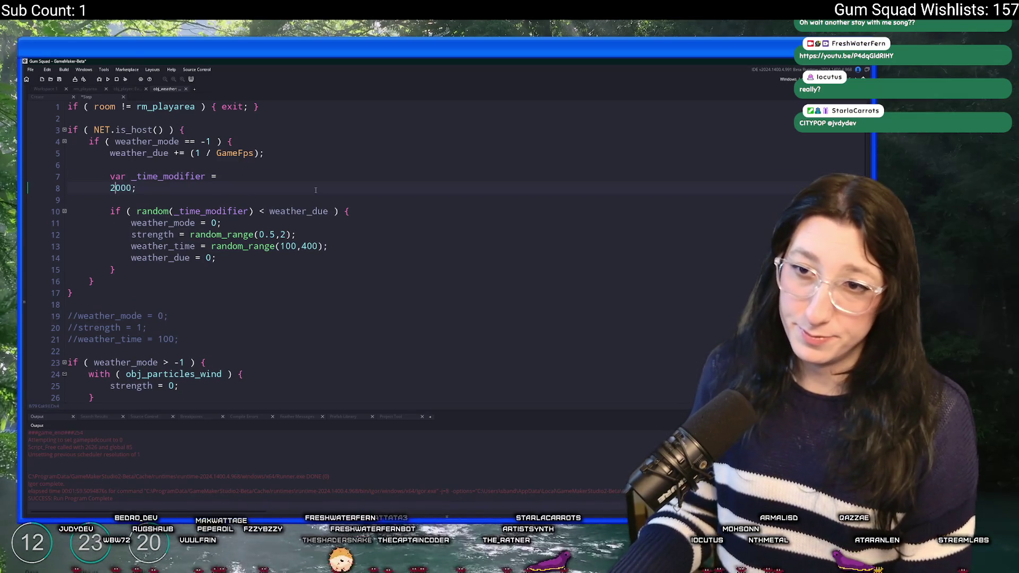
key(ctrl+z)
text(50)
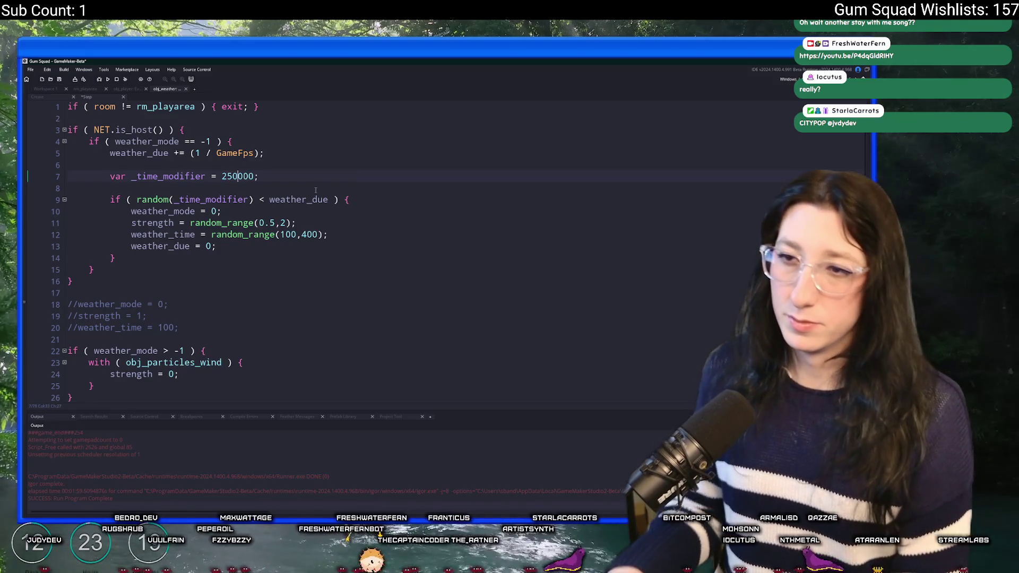
key(F5)
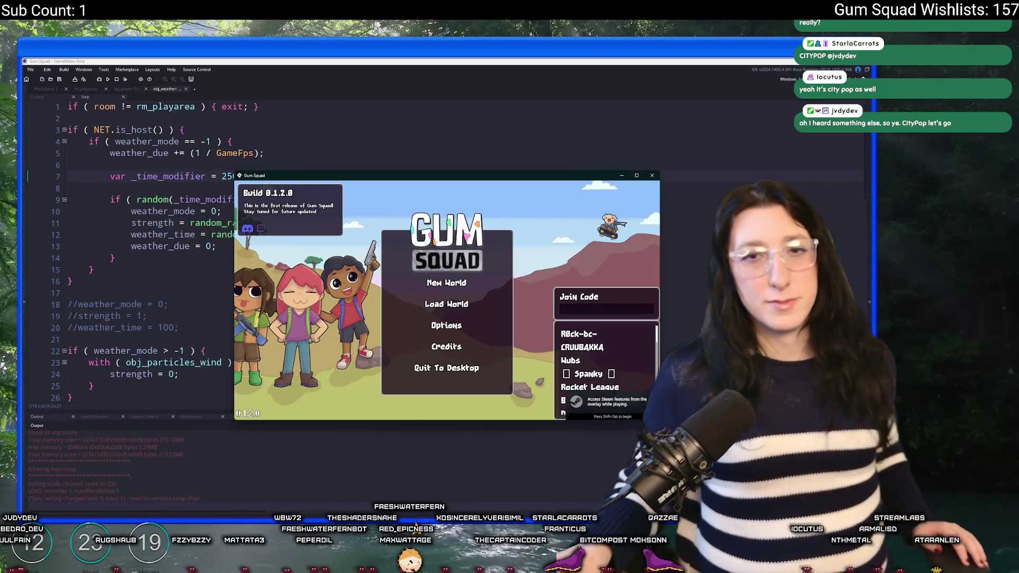
click(446, 283)
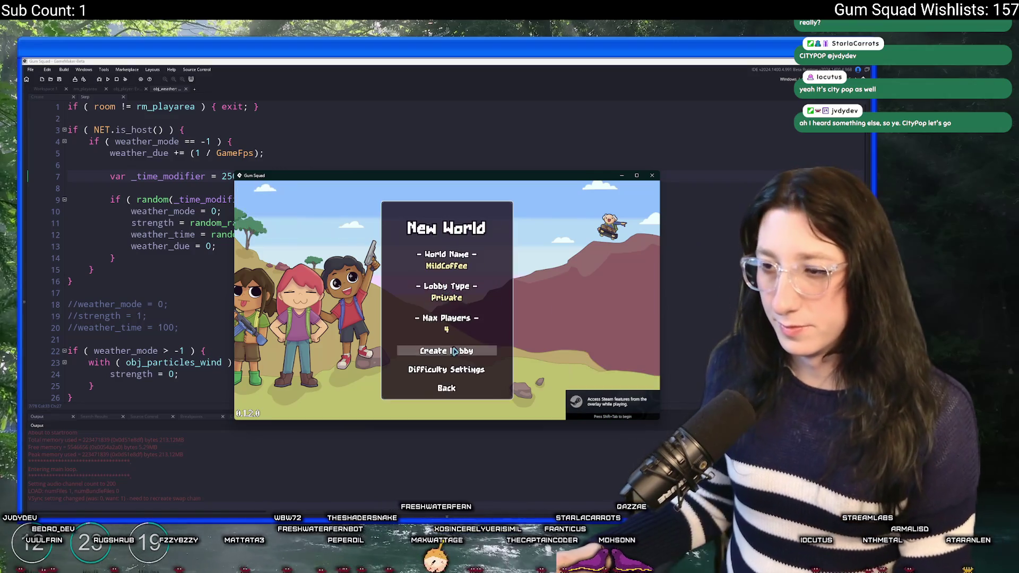
Step: Create the lobby and walk around the Gum Corp yard, zooming out until rain appears
click(448, 348)
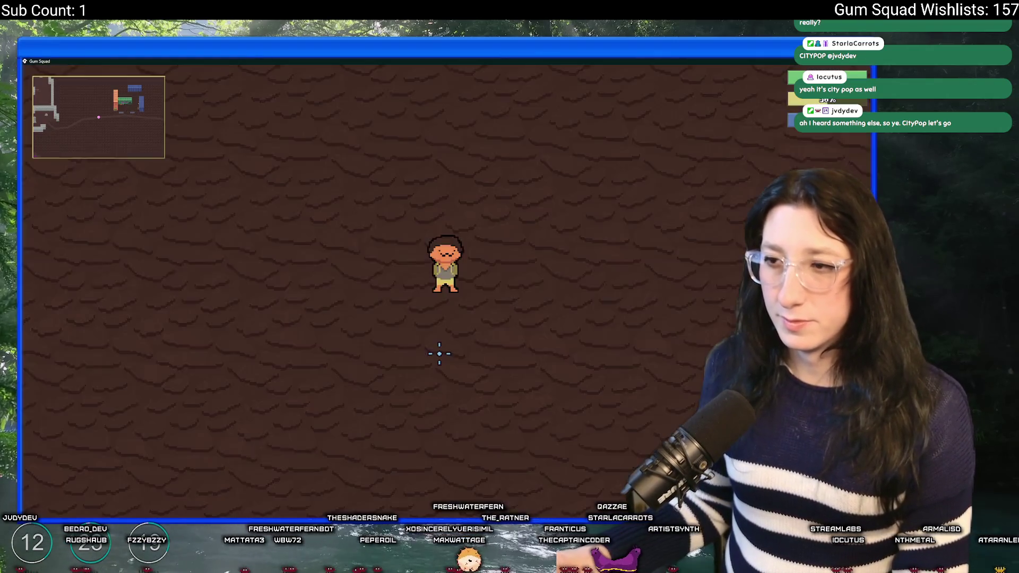
key(d)
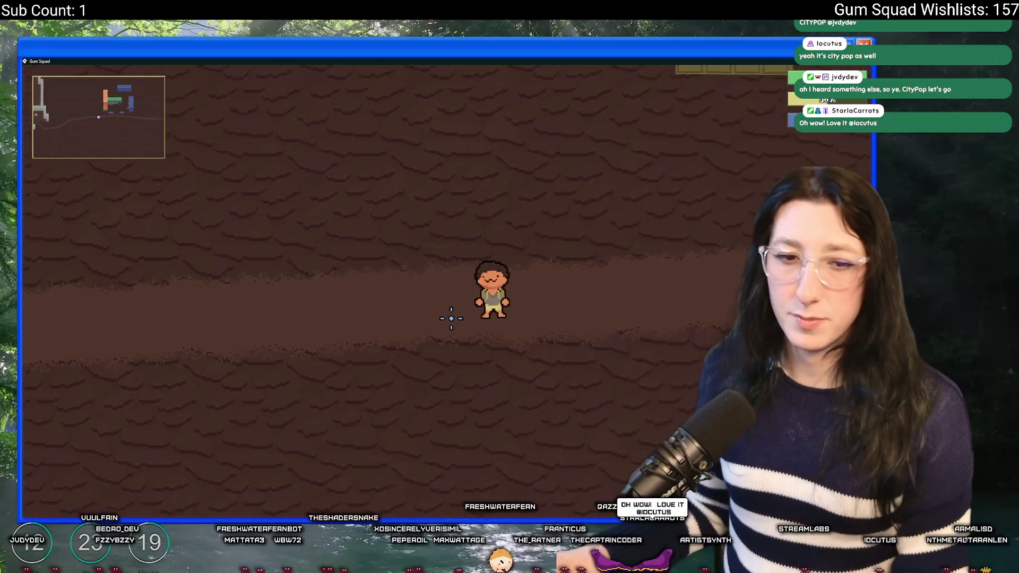
key(w)
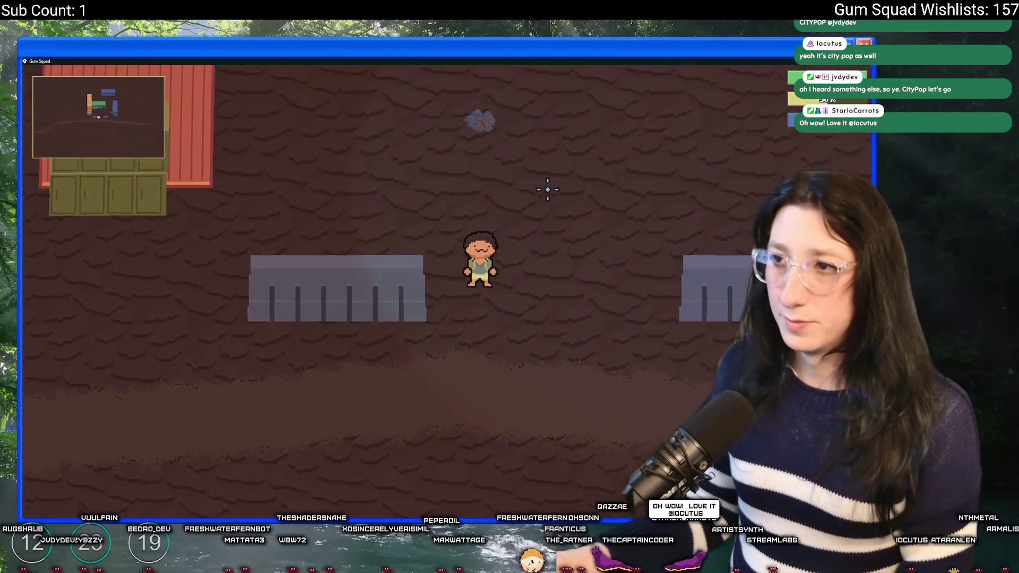
key(w)
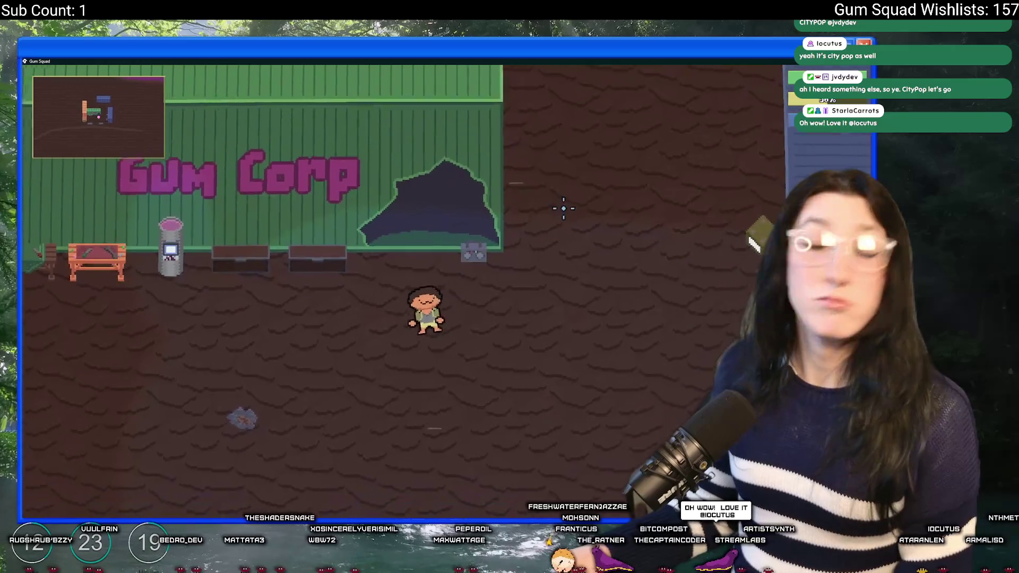
key(a)
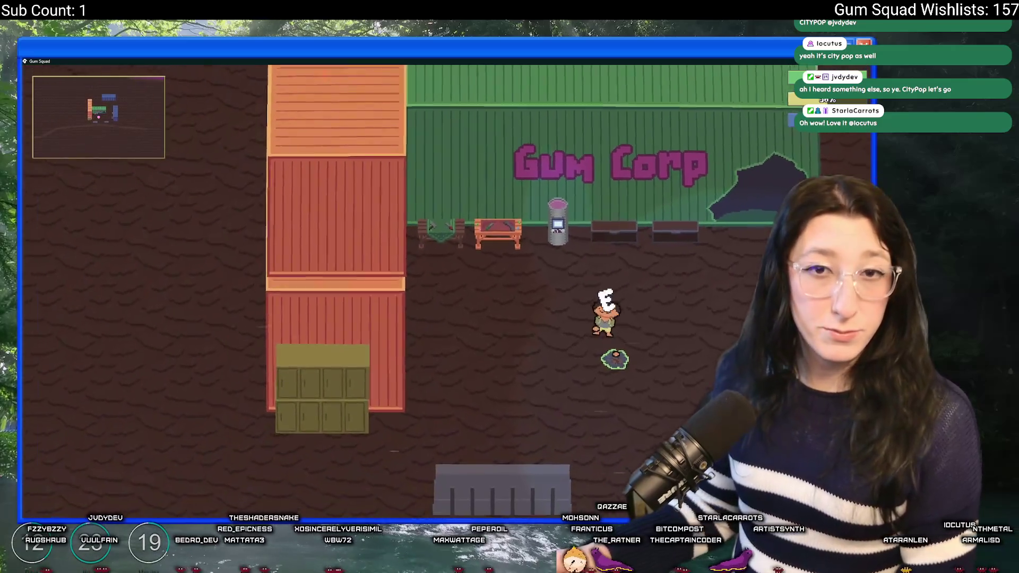
key(d)
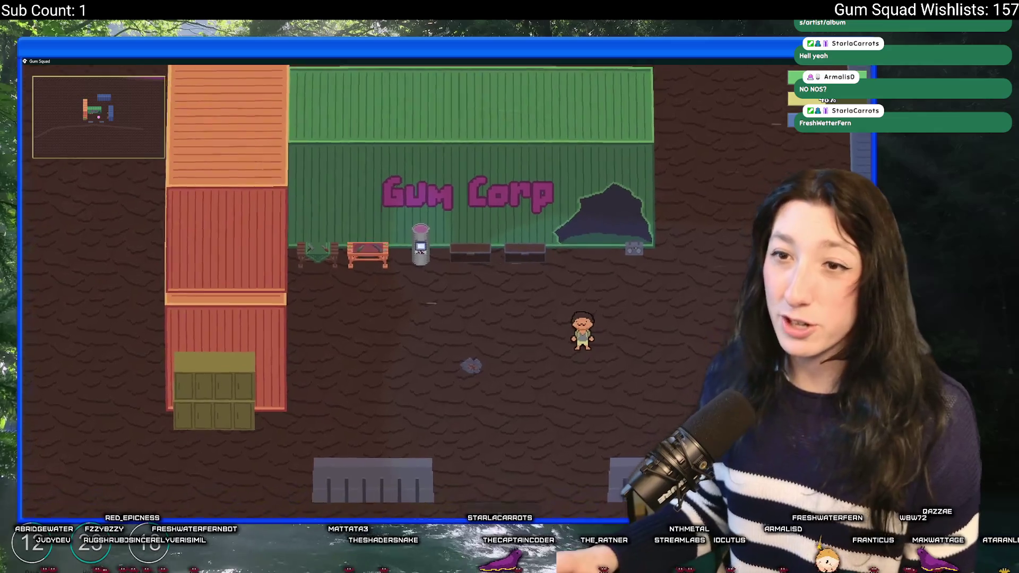
key(a)
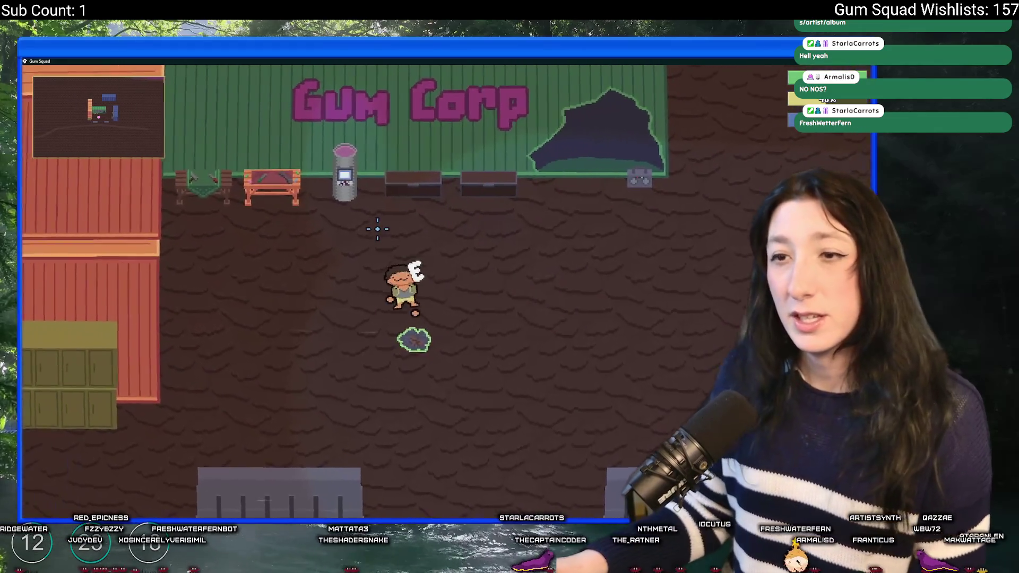
key(d)
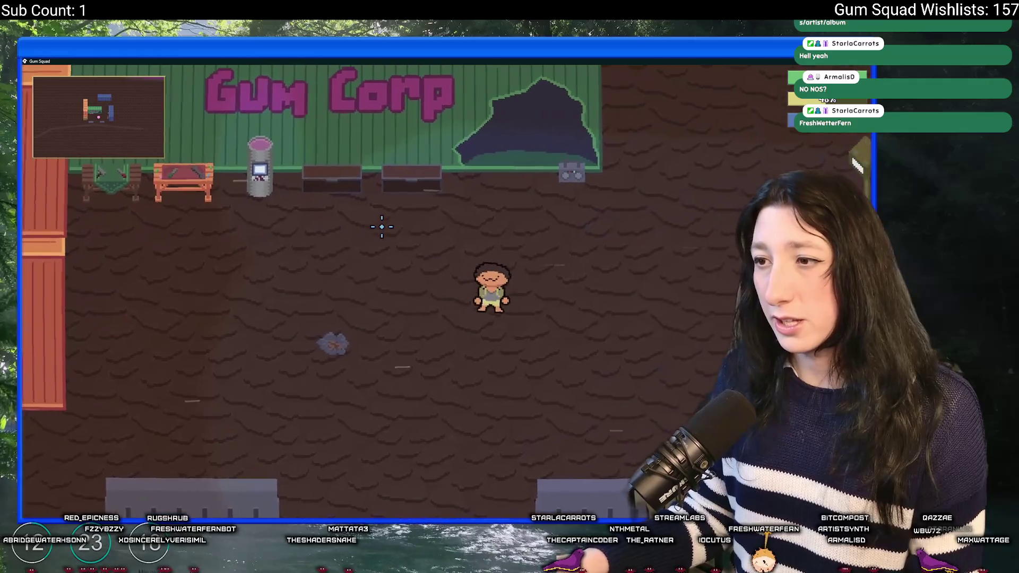
key(d)
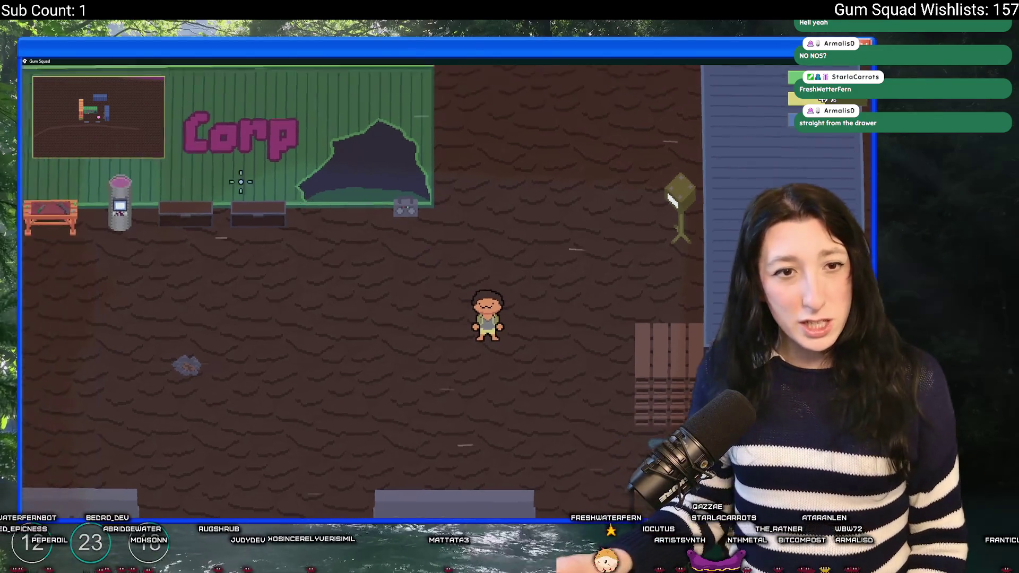
scroll(240, 181, down, 2)
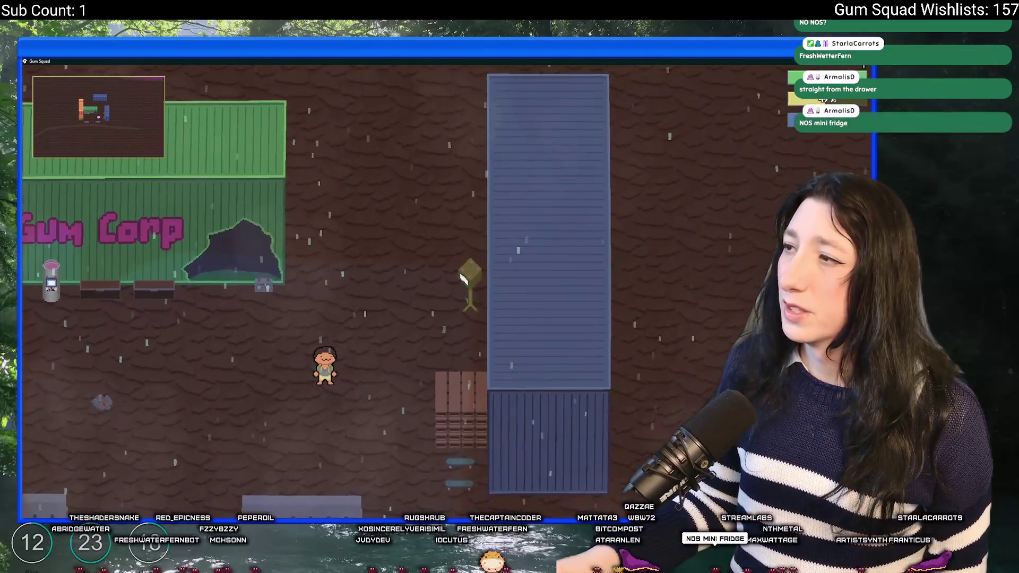
key(Escape)
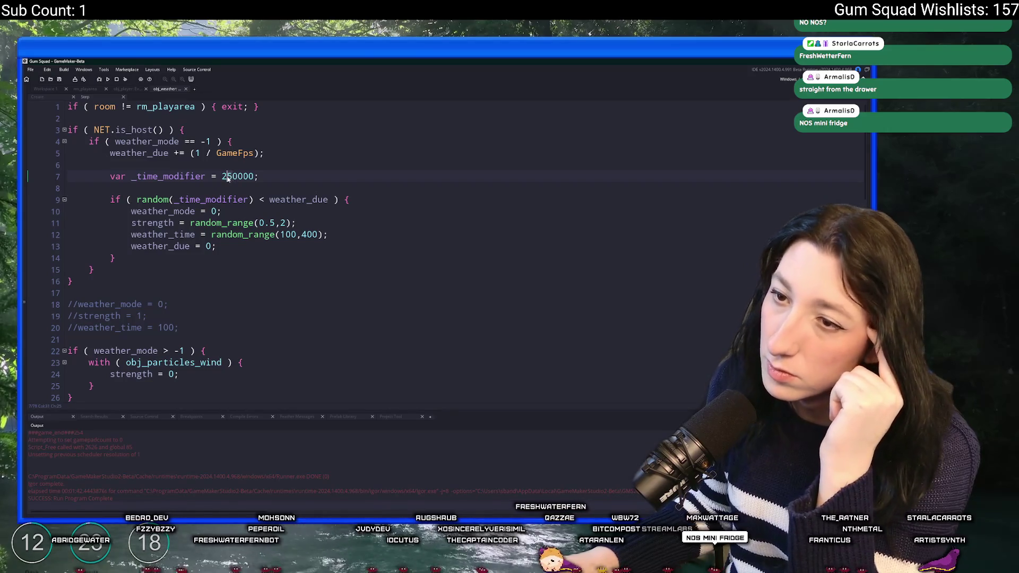
Step: Change random to irandom on line 9 of the weather code
mouse_move(167, 199)
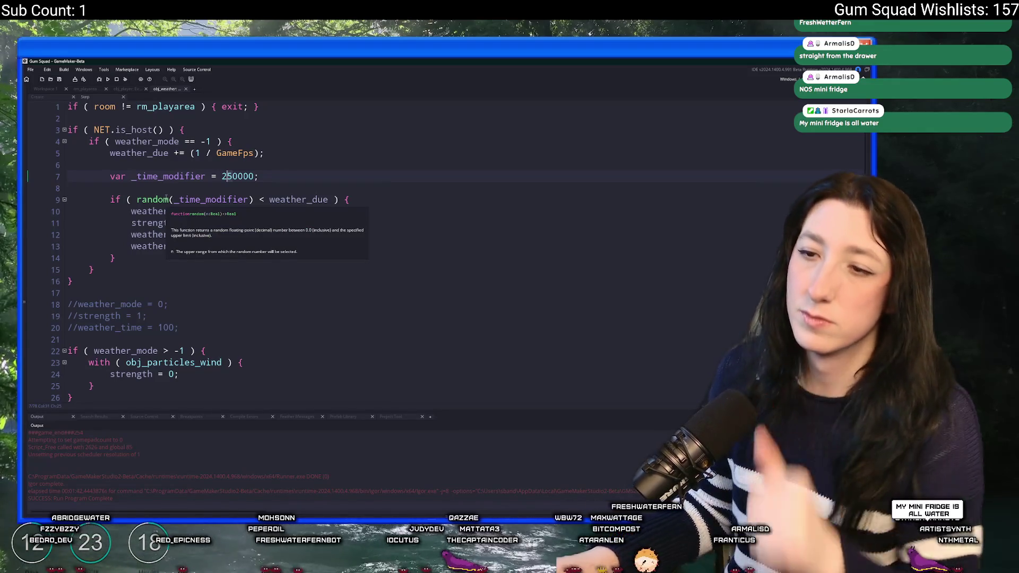
click(169, 199)
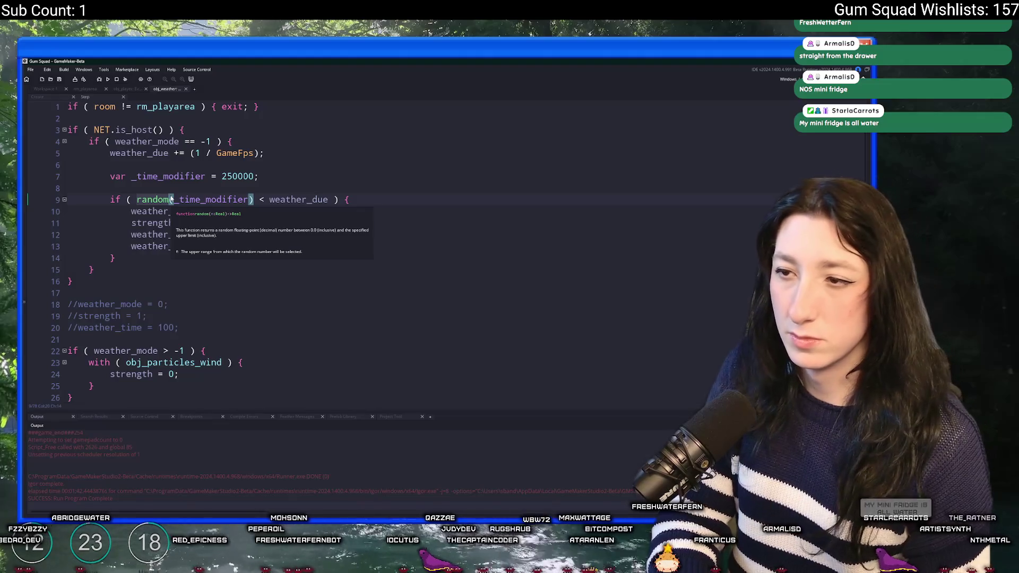
key(ctrl+Left)
text(i)
key(ctrl+Right)
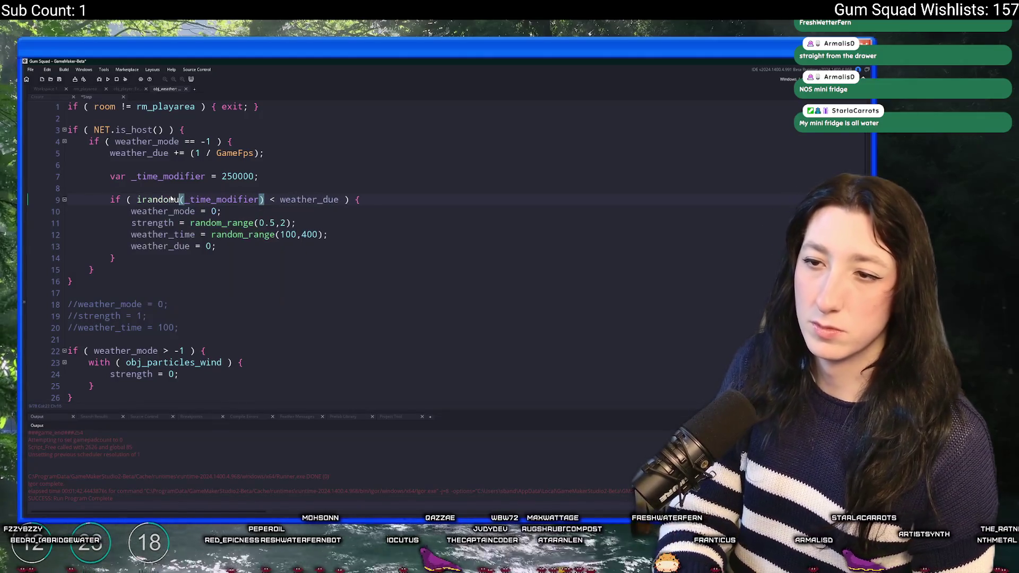
click(213, 161)
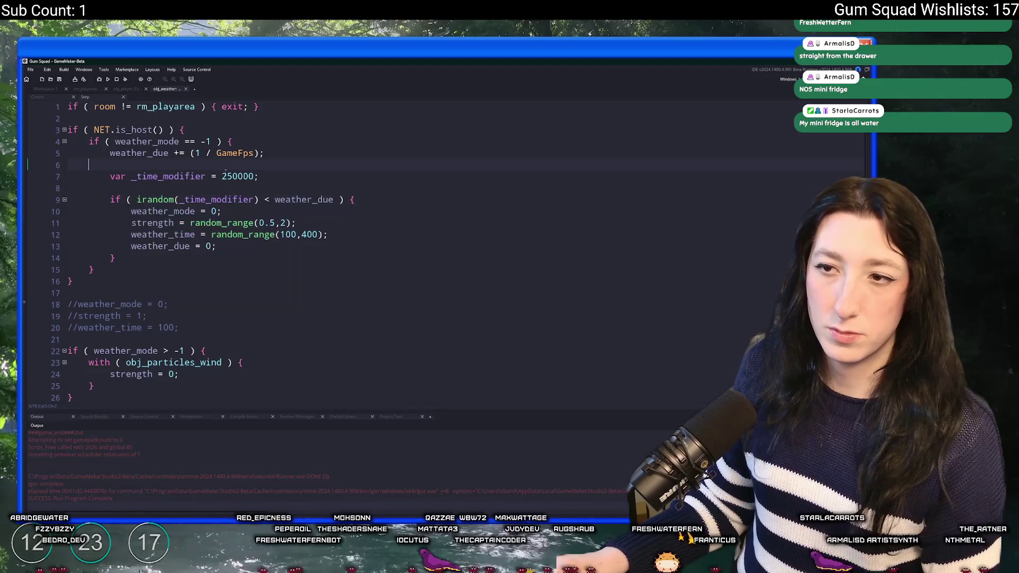
Step: Set _time_modifier on line 7 to 2000000 and save the script
click(224, 178)
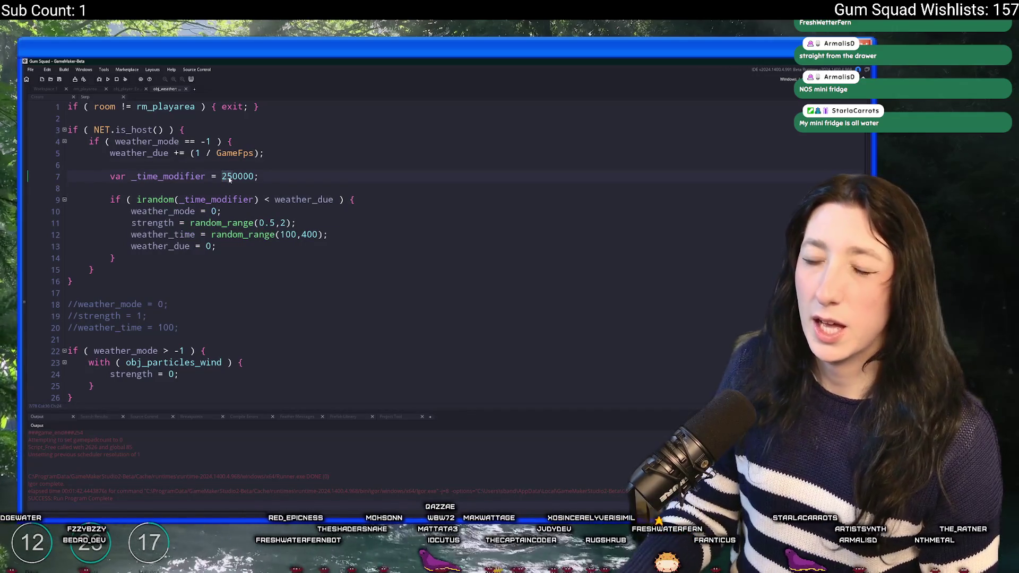
key(Delete)
key(Delete)
text(100)
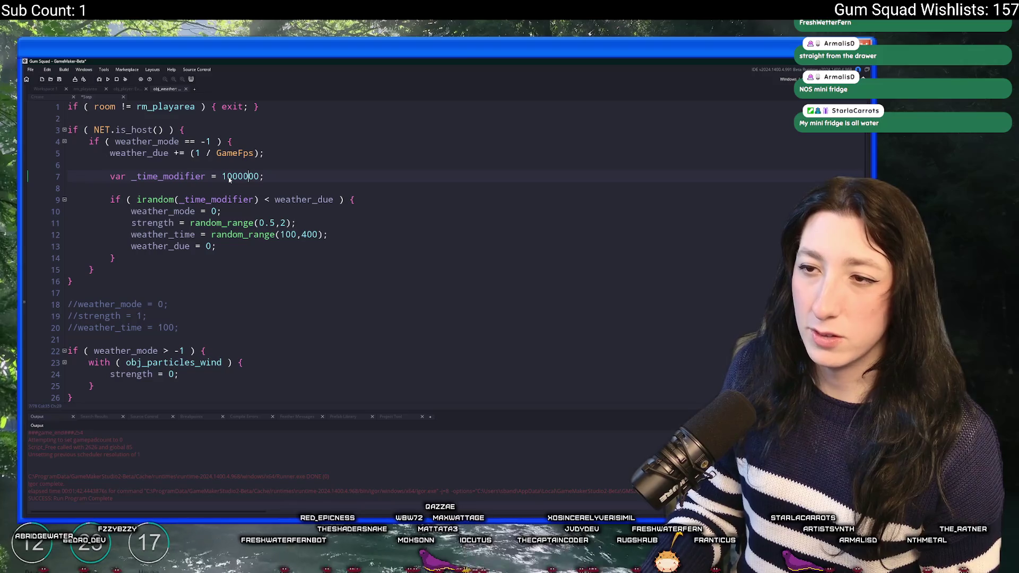
click(229, 177)
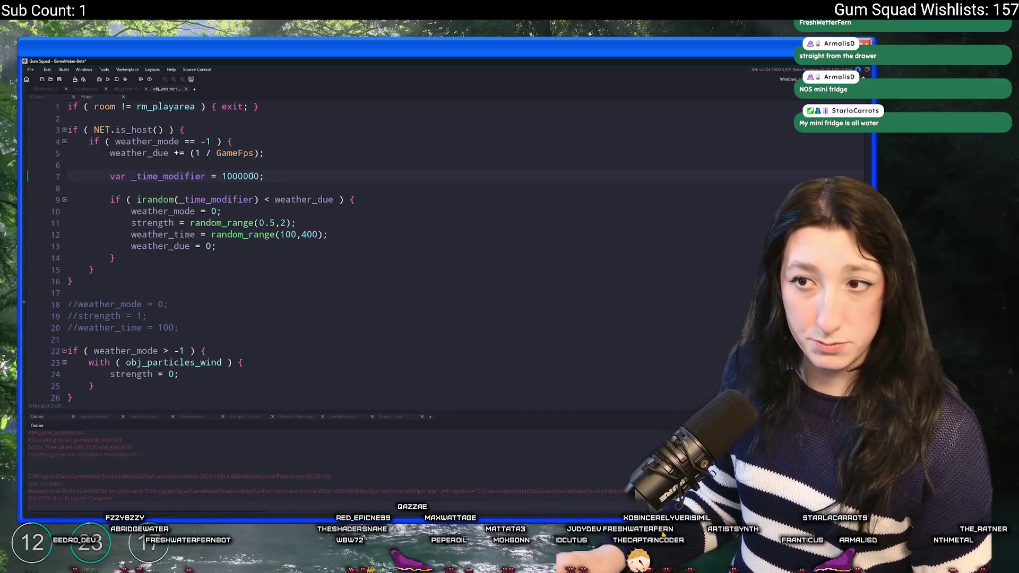
text(2)
key(ctrl+s)
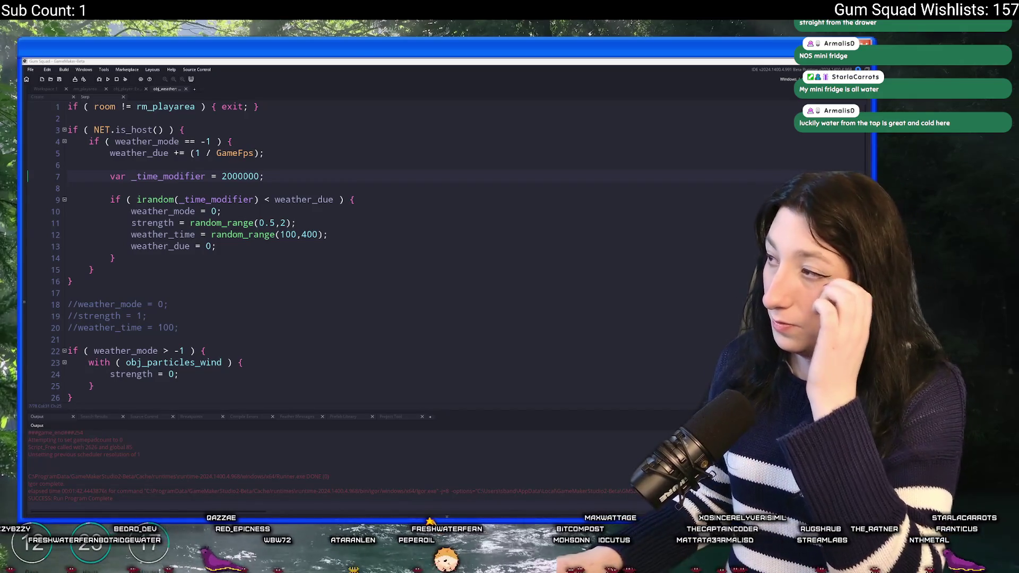
Step: Start a new world and create its lobby in the relaunched game
click(599, 165)
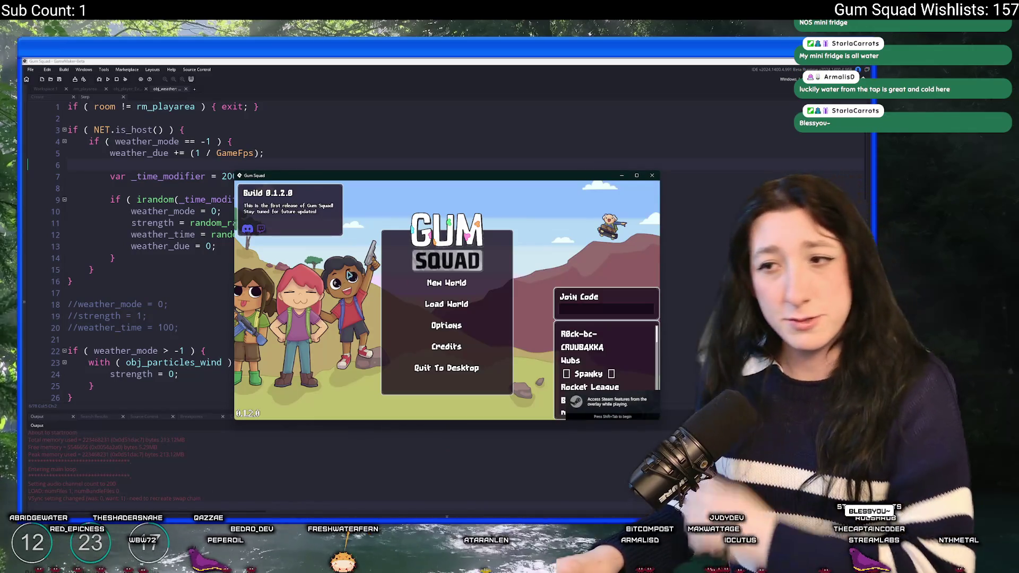
click(447, 282)
click(478, 349)
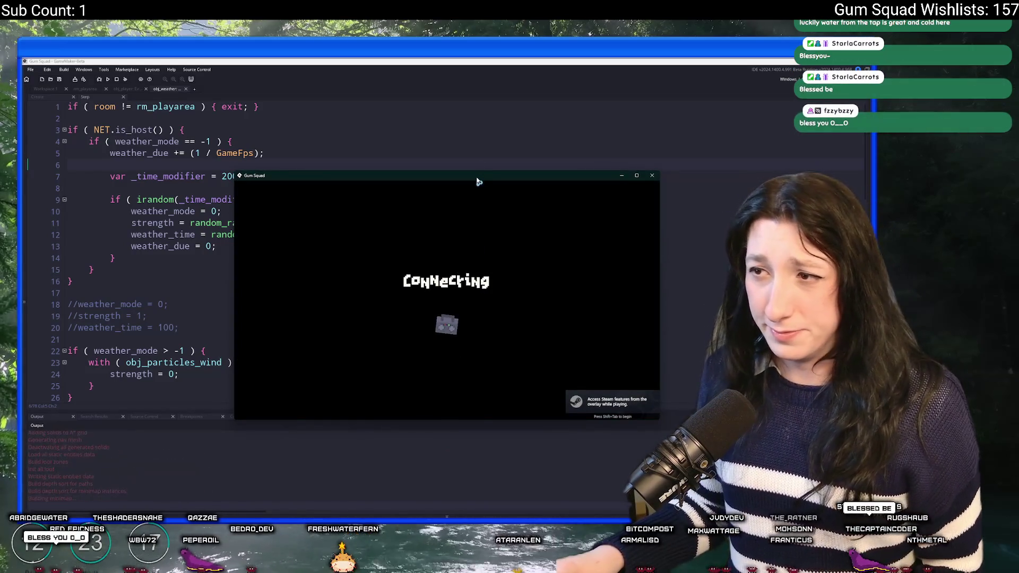
Step: Enlarge the game window, start the Bing stopwatch, and move the stopwatch window right
drag(425, 175, 425, 65)
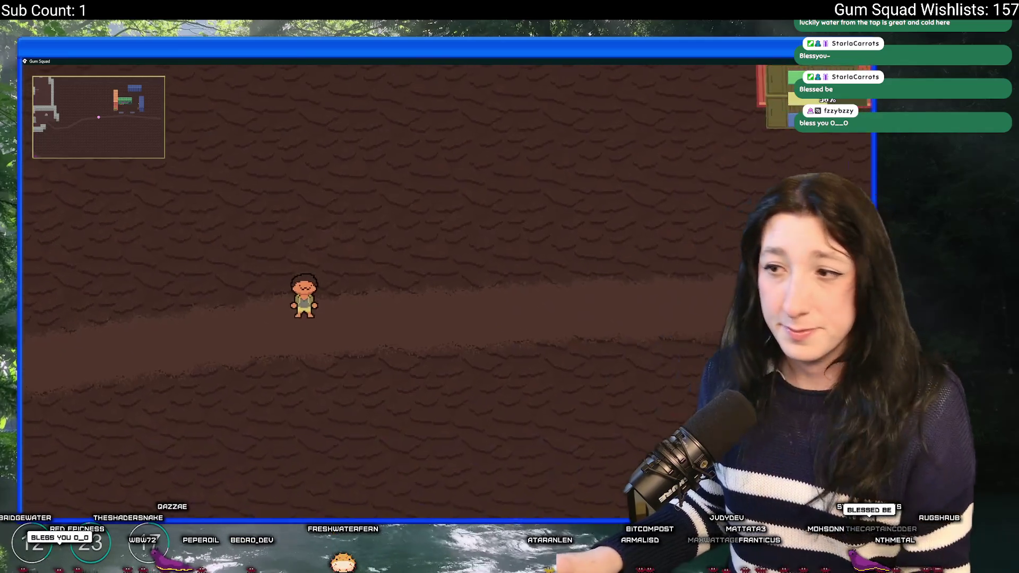
key(alt+Tab)
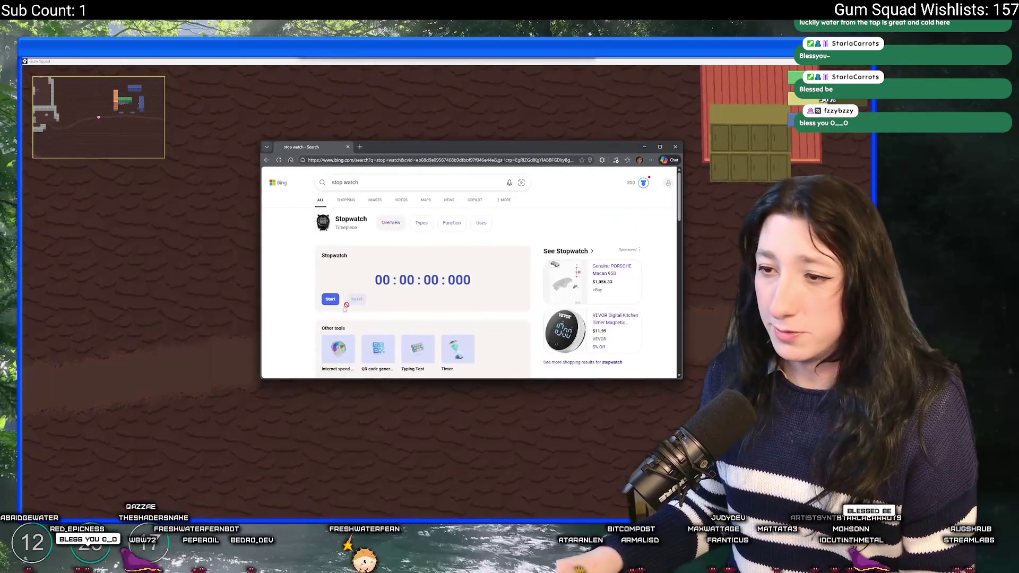
click(330, 299)
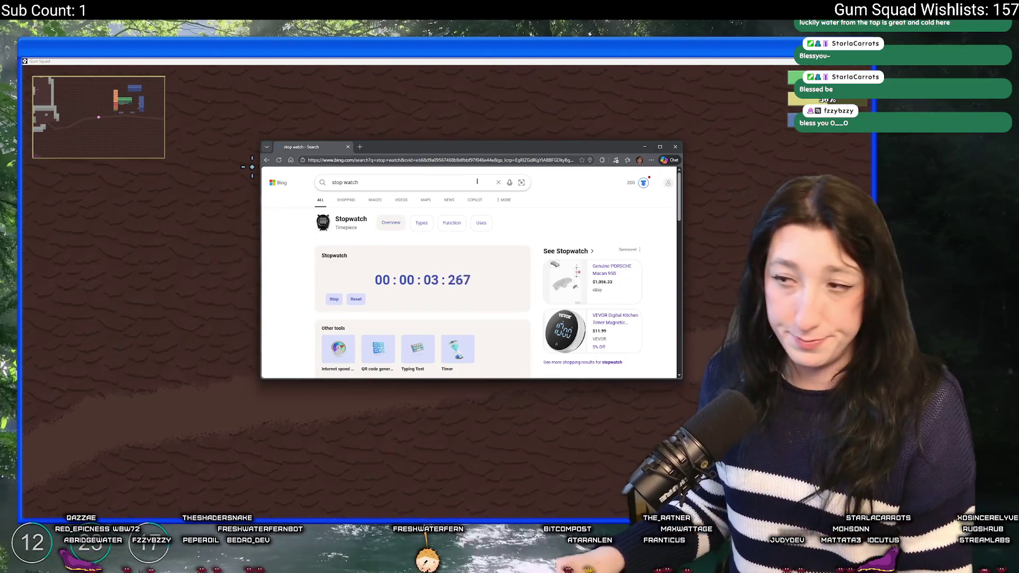
drag(503, 149, 660, 158)
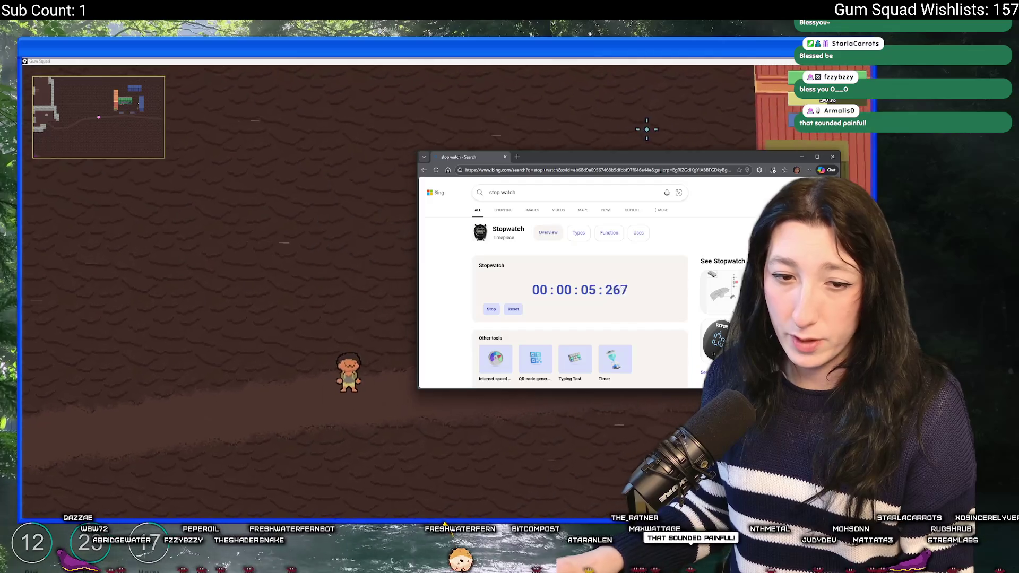
click(642, 130)
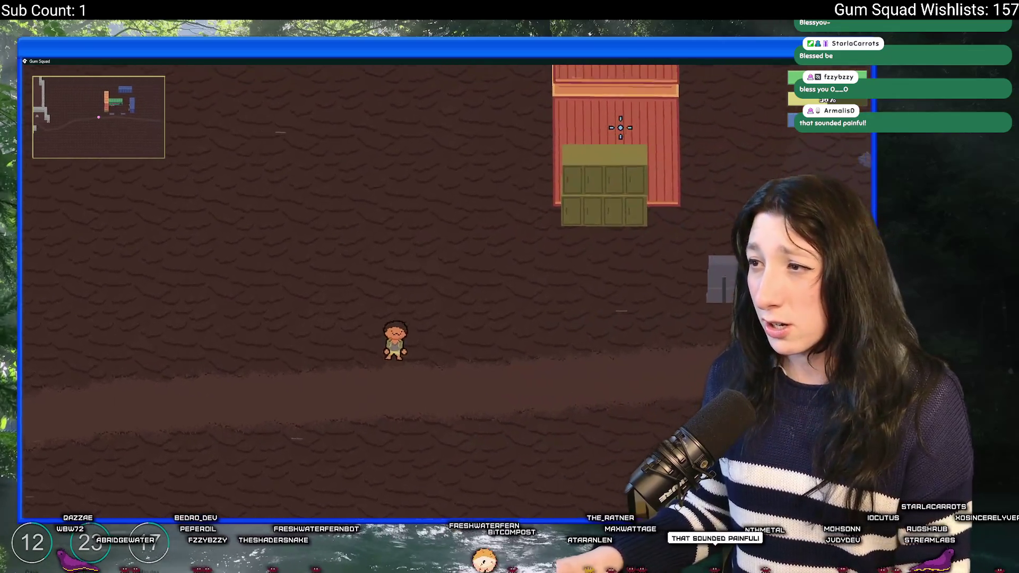
Step: Walk the character toward Gum Corp, then bring the stopwatch back in front
key(d)
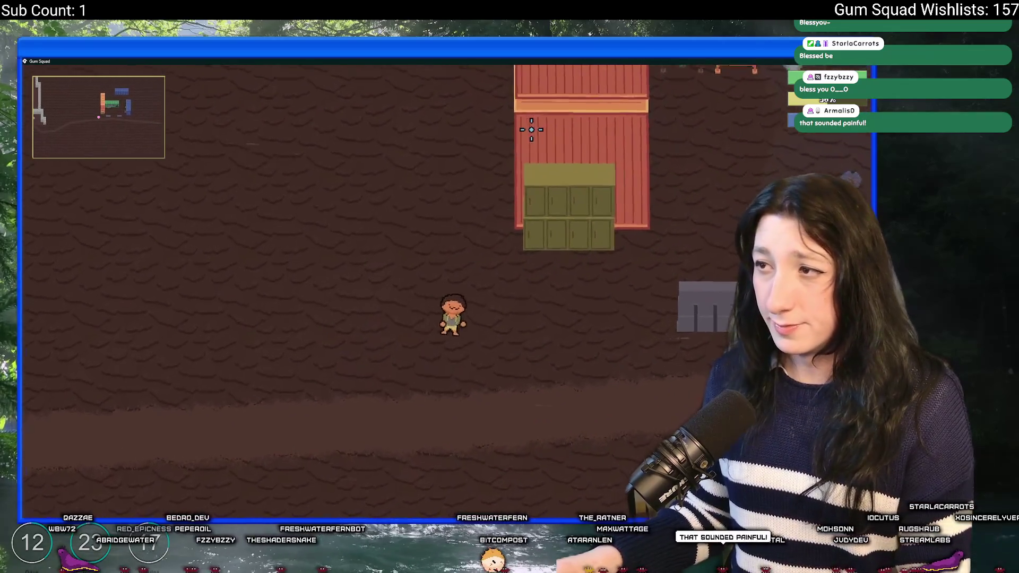
key(w)
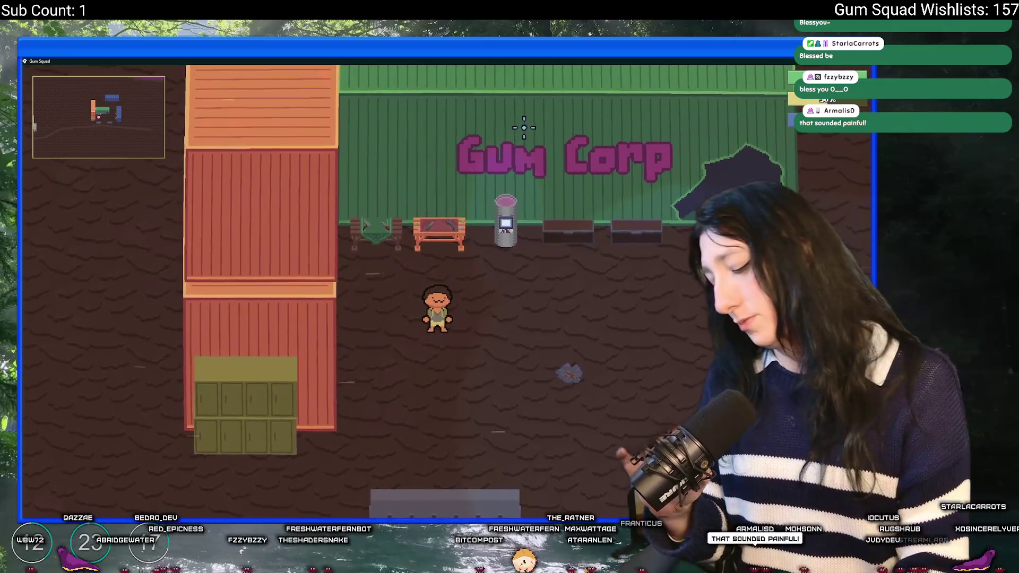
key(alt+Tab)
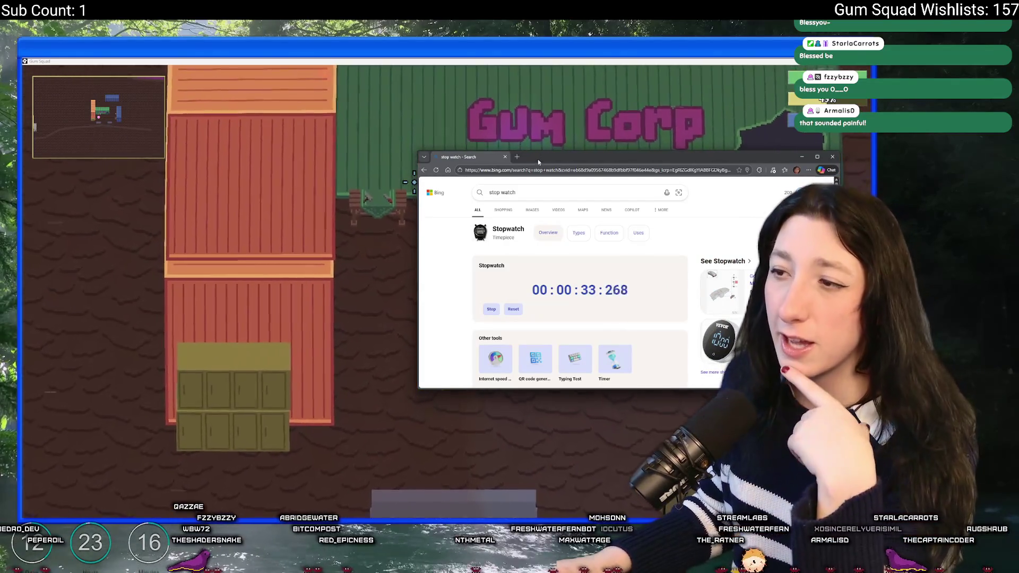
Step: Shorten the stopwatch window and place it fully visible at the top right
mouse_move(538, 162)
mouse_down()
mouse_move(684, 130)
mouse_move(704, 86)
mouse_move(730, 71)
mouse_up()
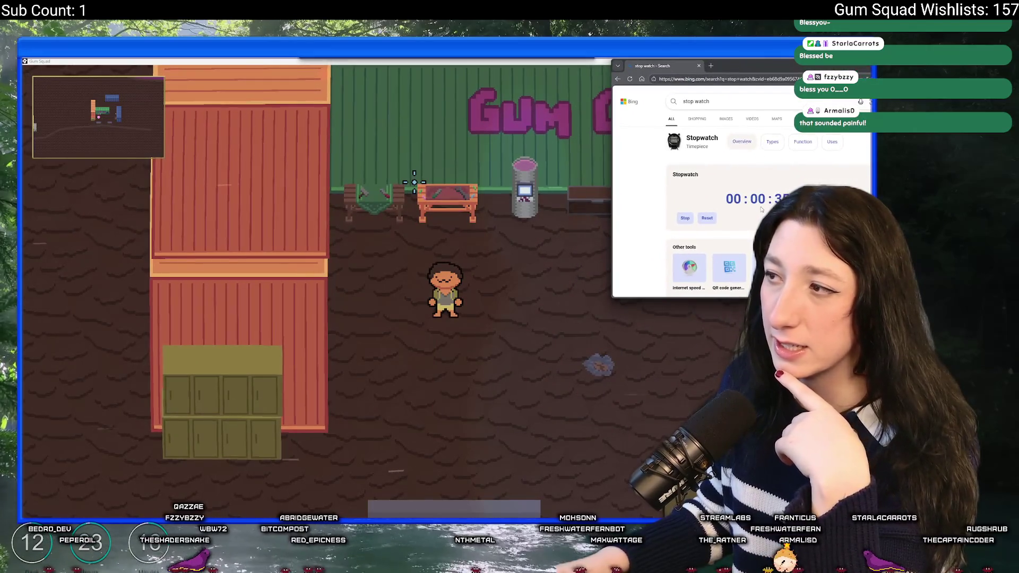
drag(690, 297, 690, 229)
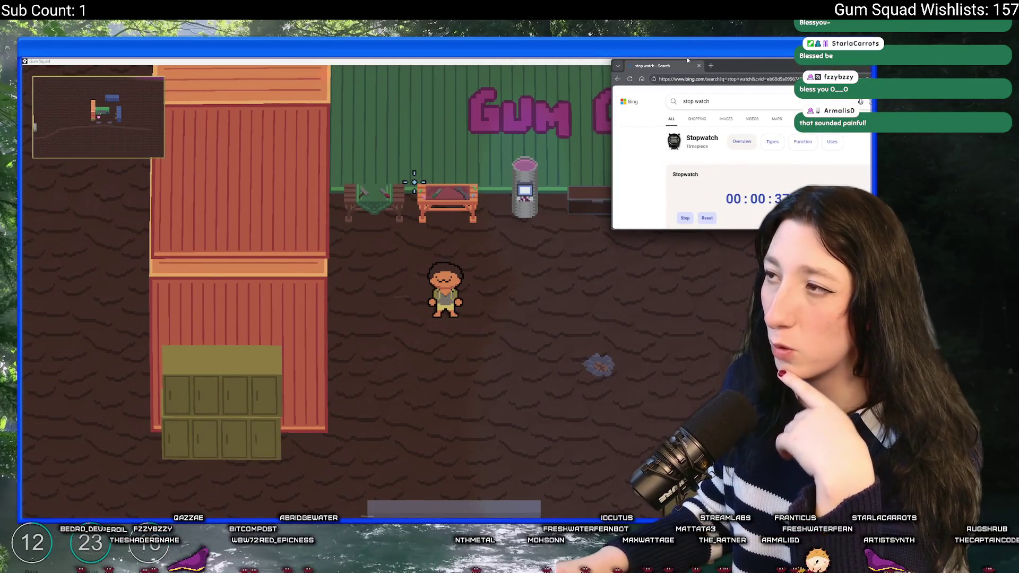
mouse_move(731, 63)
mouse_down()
mouse_move(859, 72)
mouse_move(821, 165)
mouse_move(847, 78)
mouse_move(847, 147)
mouse_move(882, 211)
mouse_move(897, 183)
mouse_up()
mouse_move(697, 185)
mouse_down()
mouse_move(716, 171)
mouse_move(496, 171)
mouse_move(773, 108)
mouse_move(746, 63)
mouse_up()
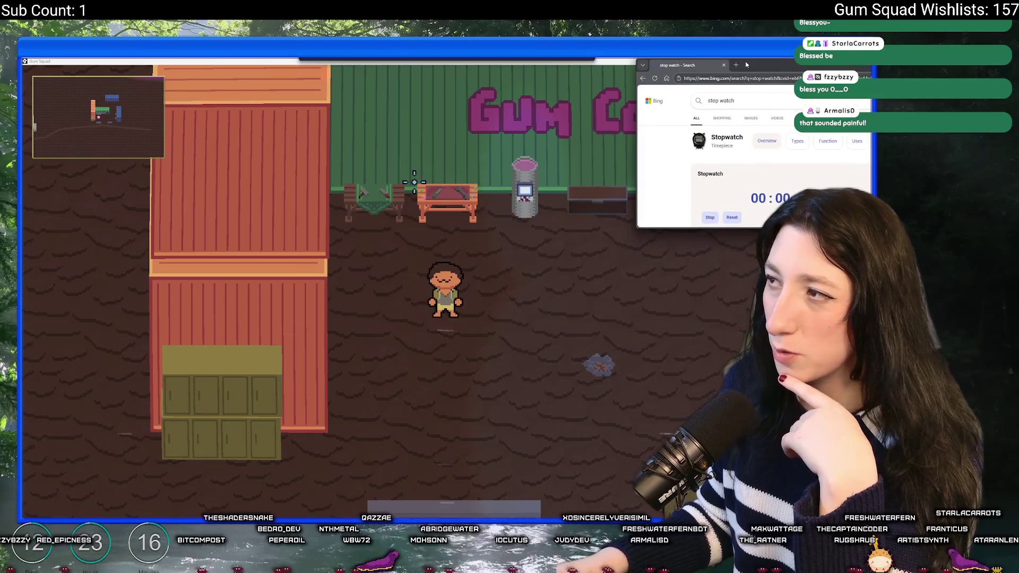
Step: Clear the stray 'sd' search text and return to the running stopwatch result
click(708, 385)
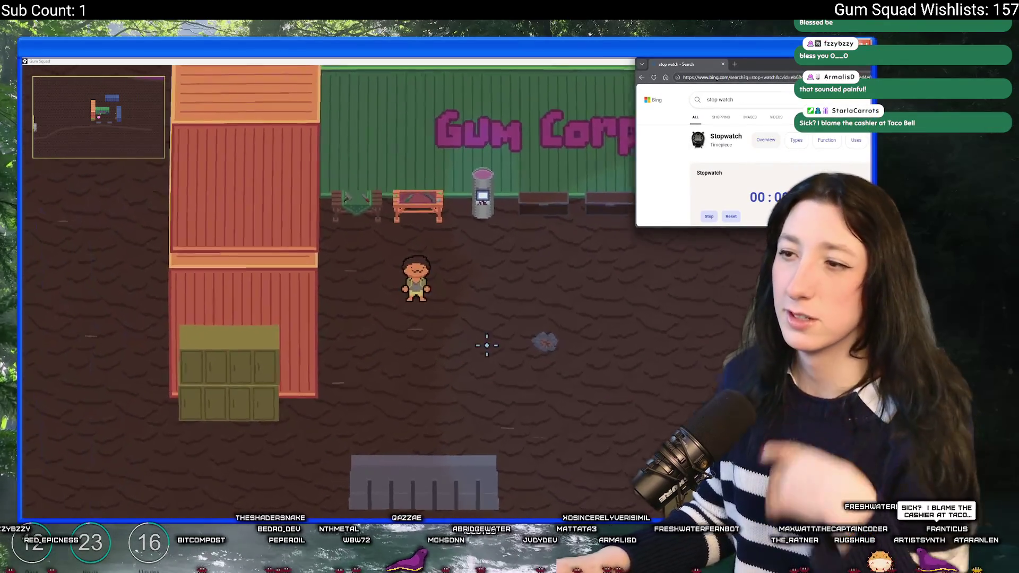
text(sd)
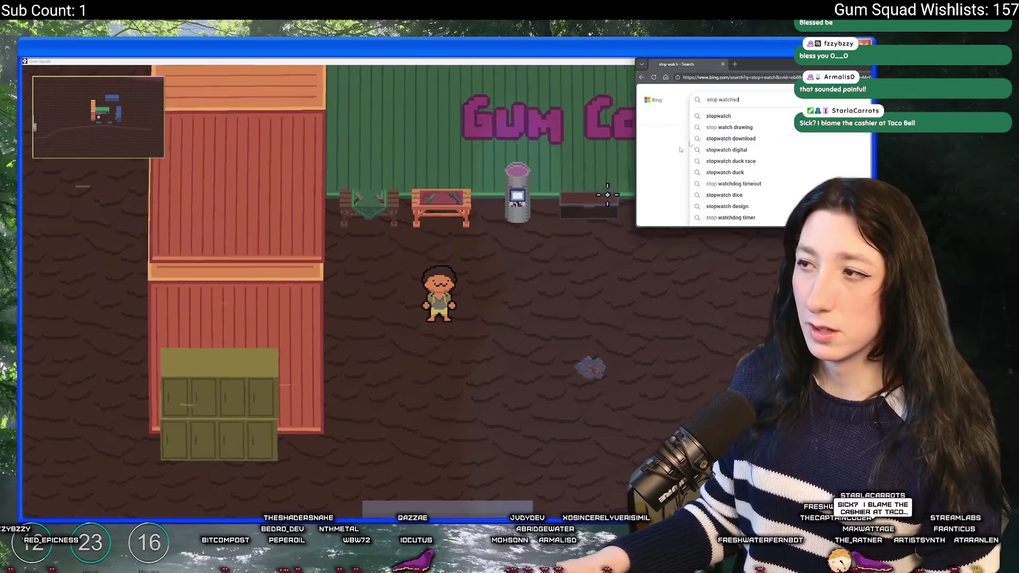
key(BackSpace)
key(BackSpace)
key(BackSpace)
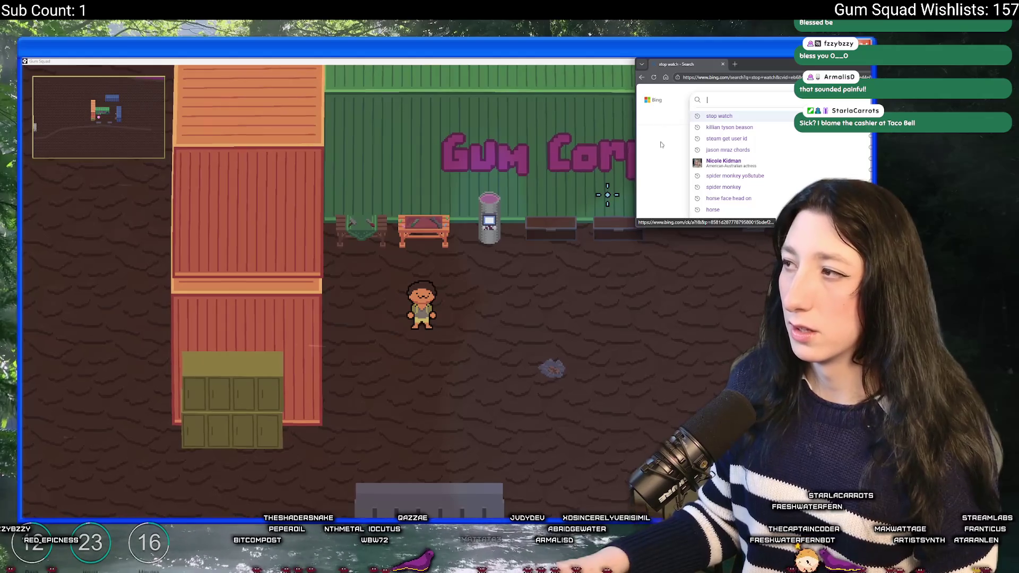
click(719, 115)
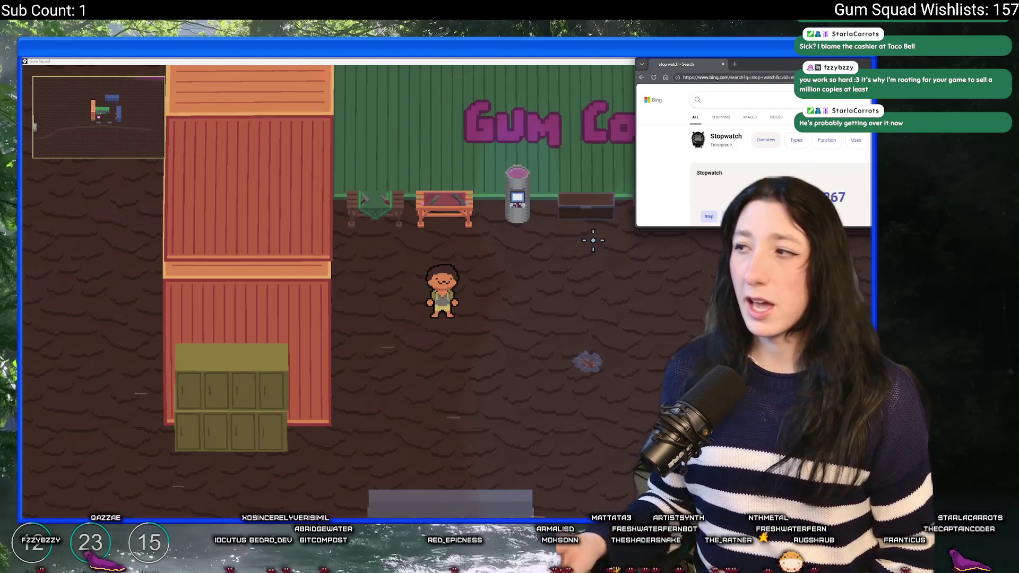
Step: Narrow the stopwatch window slightly and move it to the top-left corner
drag(871, 192, 862, 192)
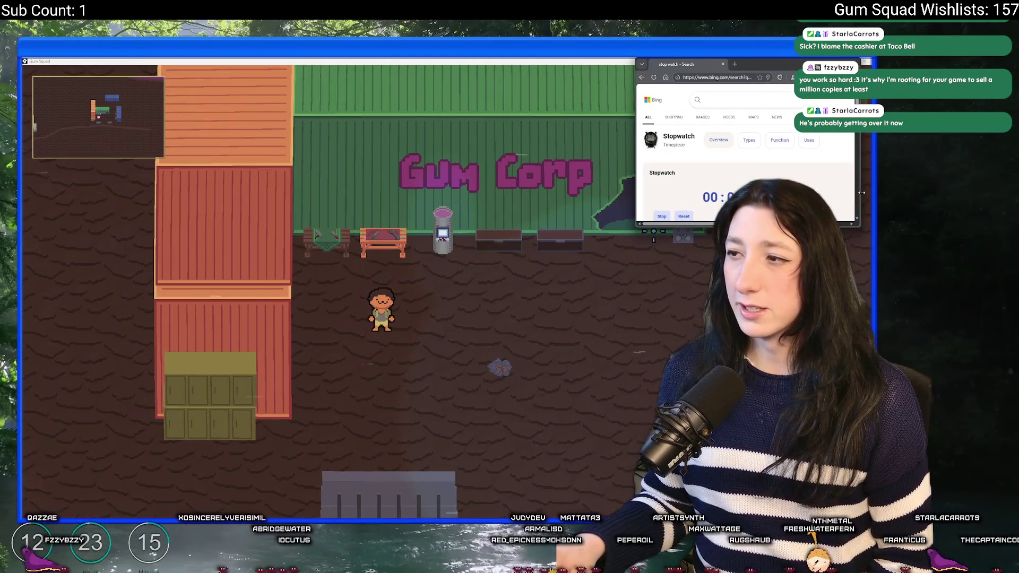
drag(747, 66, 86, 64)
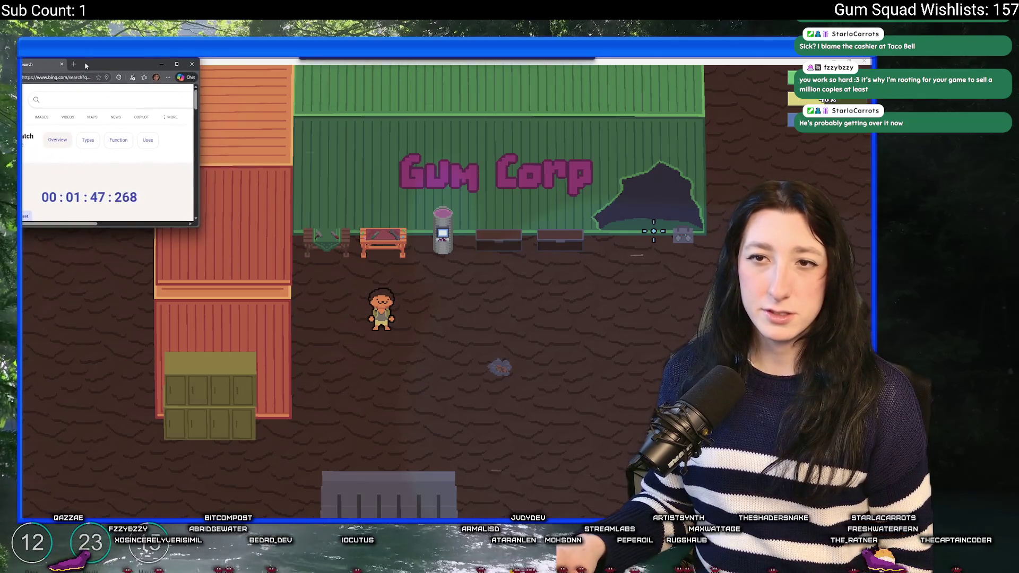
click(132, 344)
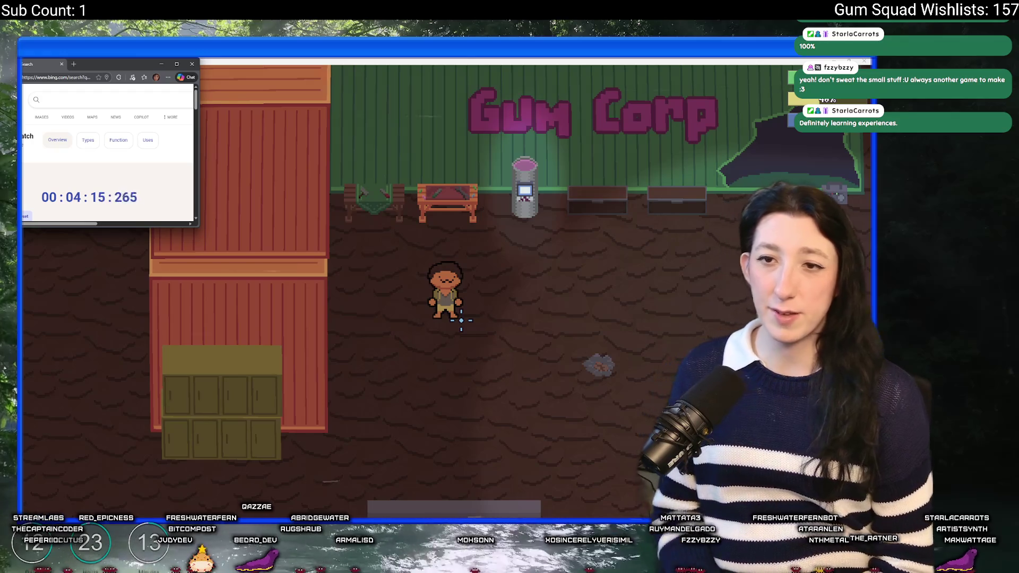
Step: Play until rain reaches Gum Corp near six minutes, then close the stopwatch and end the test run
scroll(257, 237, down, 2)
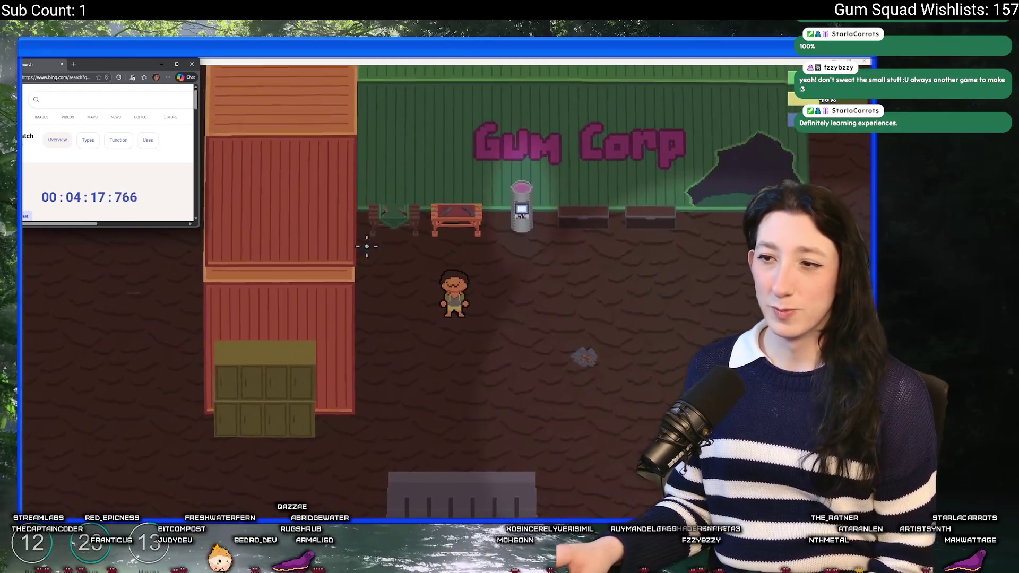
scroll(367, 247, up, 2)
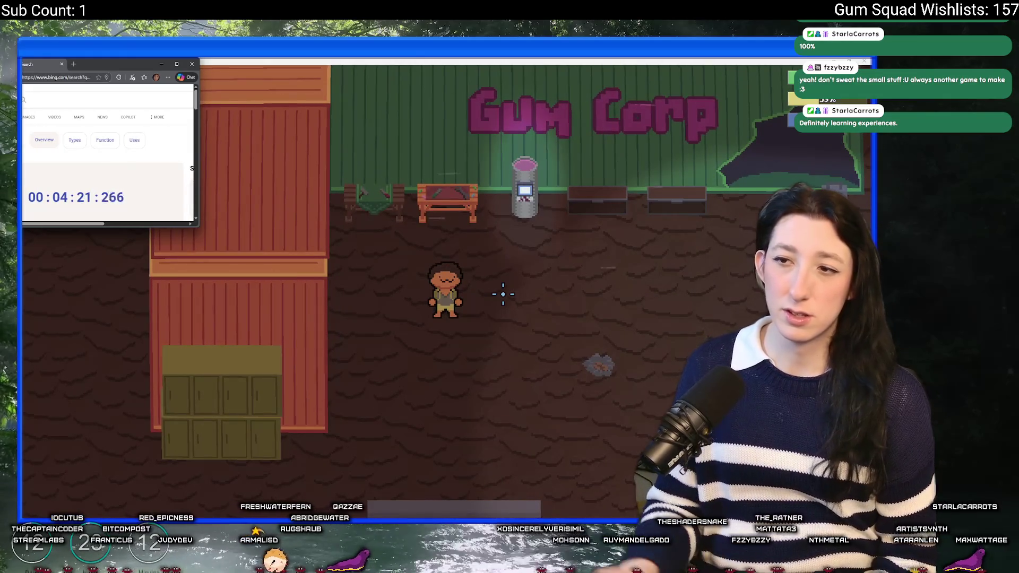
click(495, 307)
key(d)
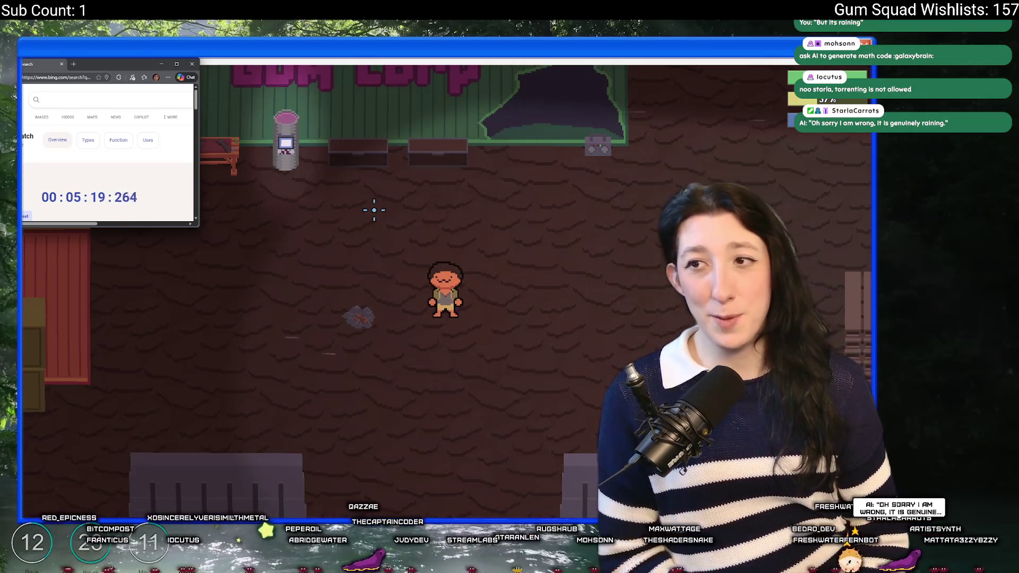
scroll(319, 170, down, 2)
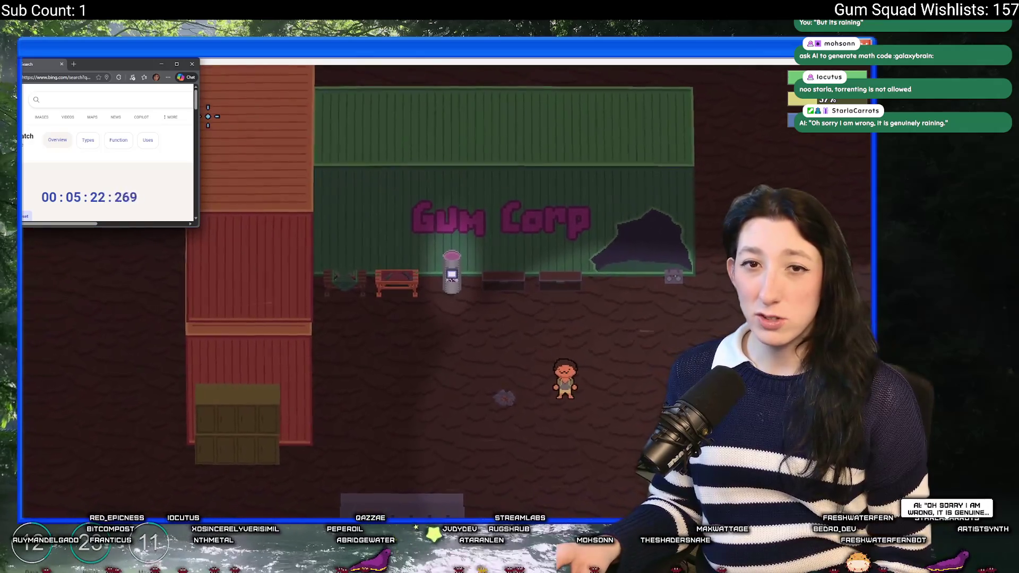
scroll(363, 265, up, 2)
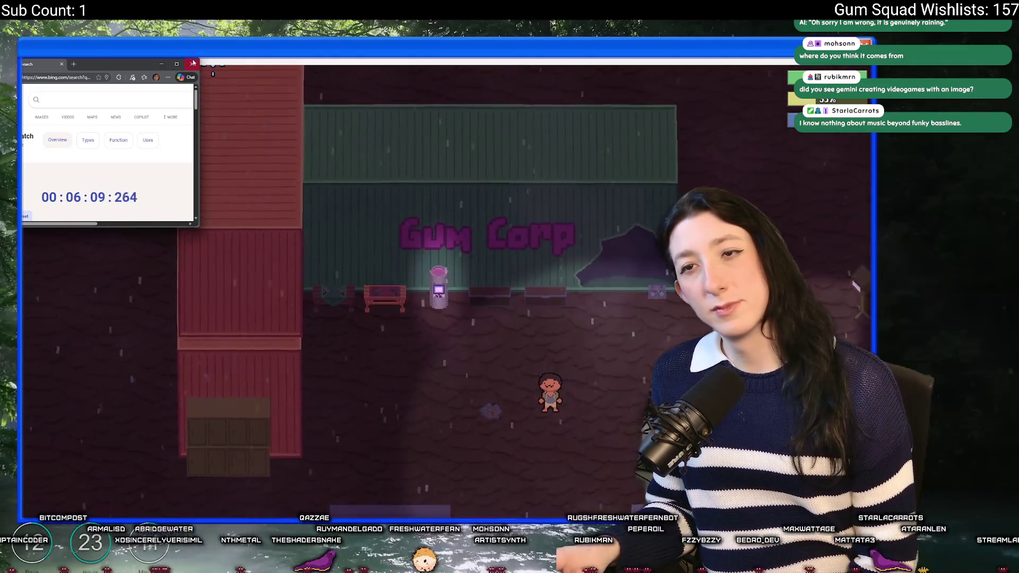
click(192, 64)
key(Escape)
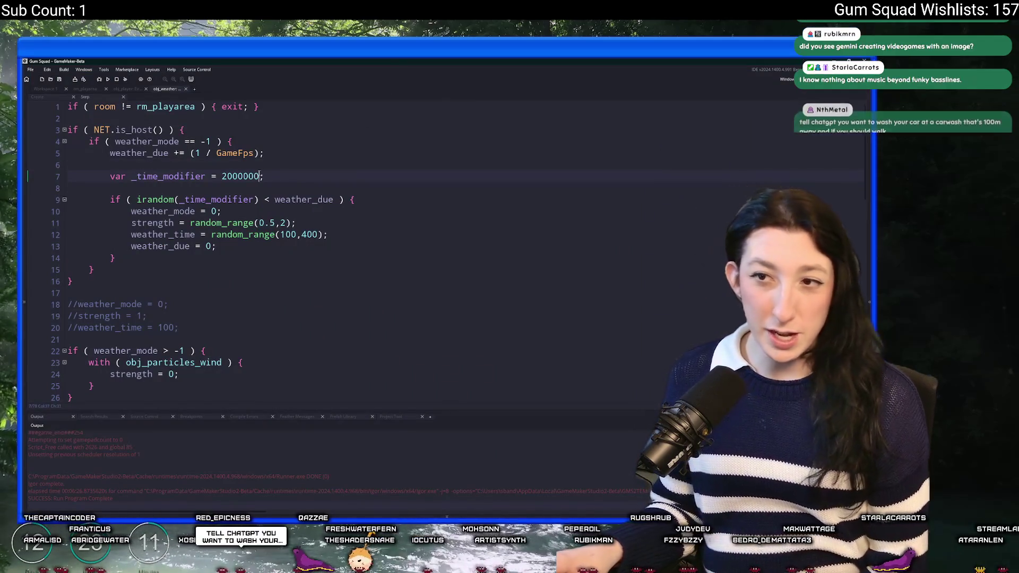
Step: Change _time_modifier in obj_weather's Step code to (2000000 * 2.85), commented 'About once per 15 mins'
text(* 3)
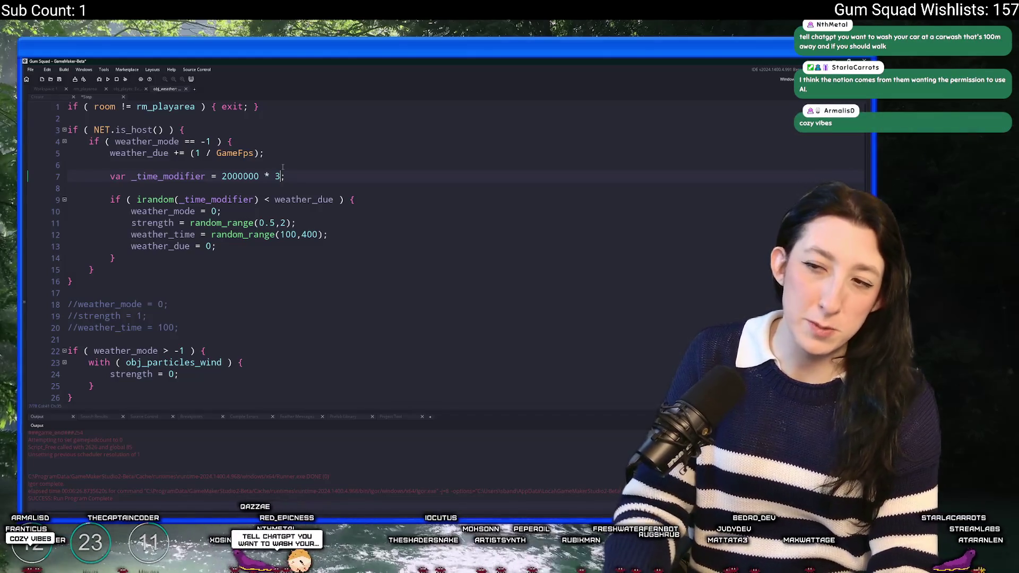
text(.85)
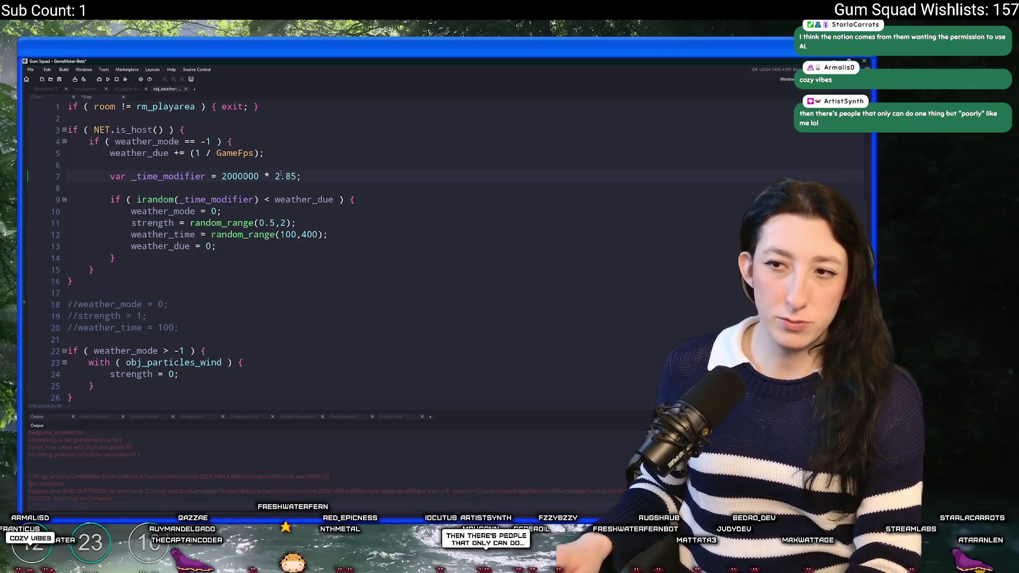
text(()
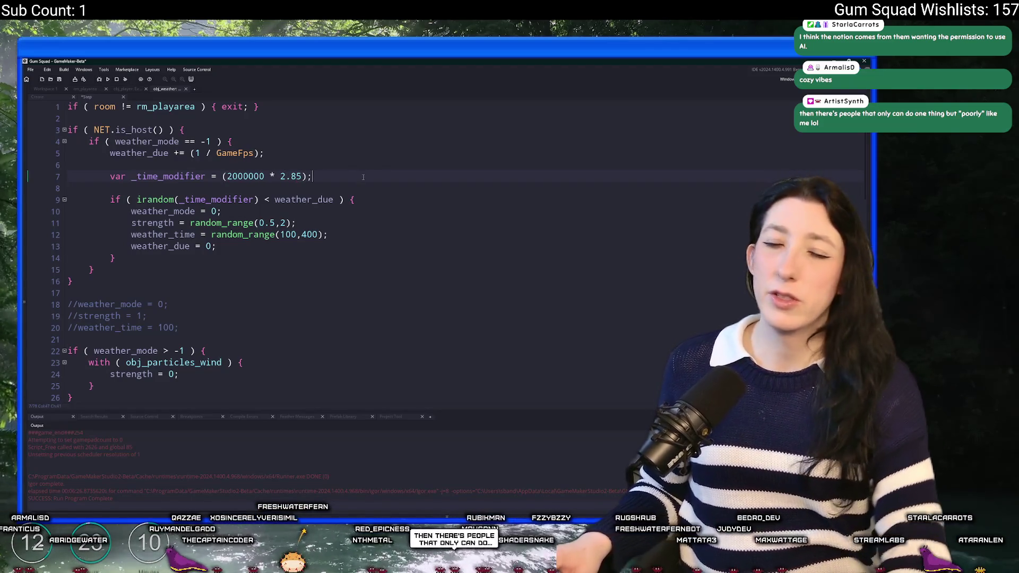
text(t once per 15 mins)
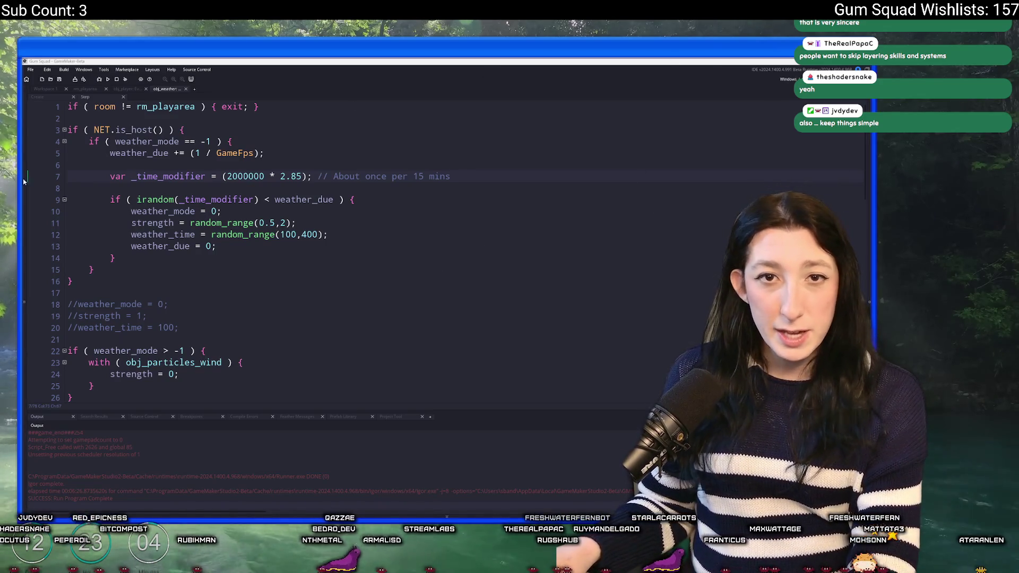
mouse_move(499, 523)
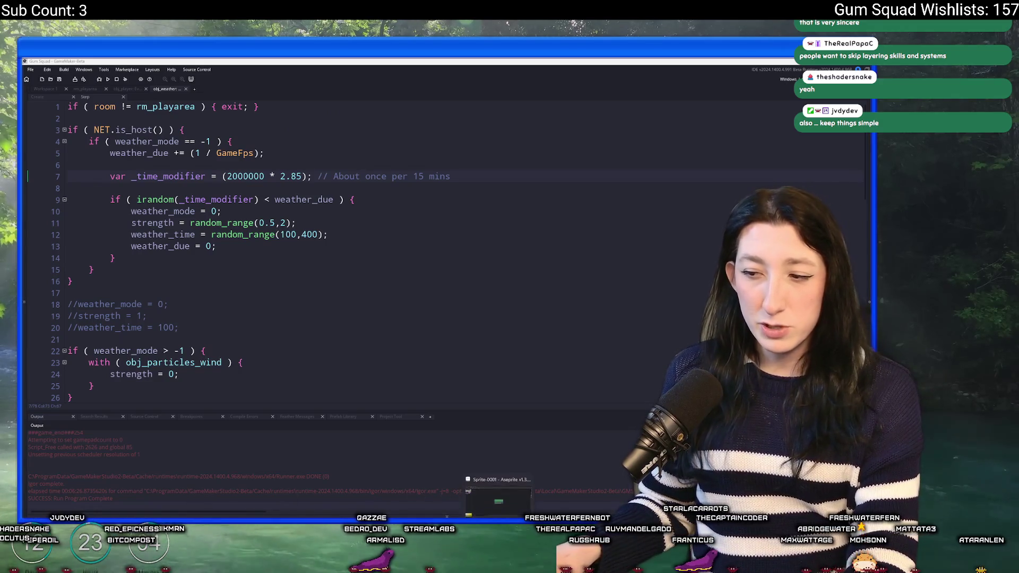
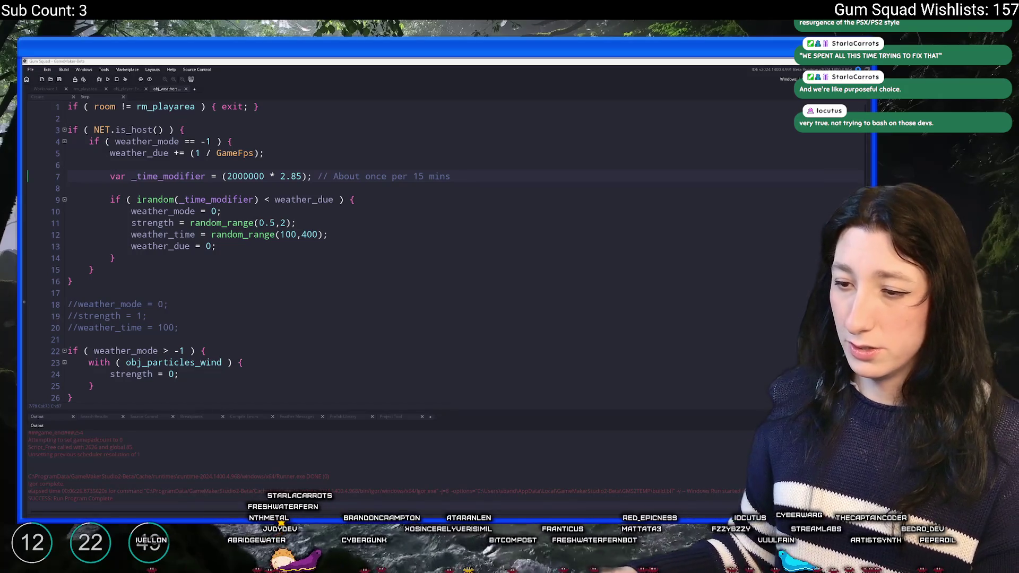
Step: Launch Steam from the Windows search
key(super)
text(steam)
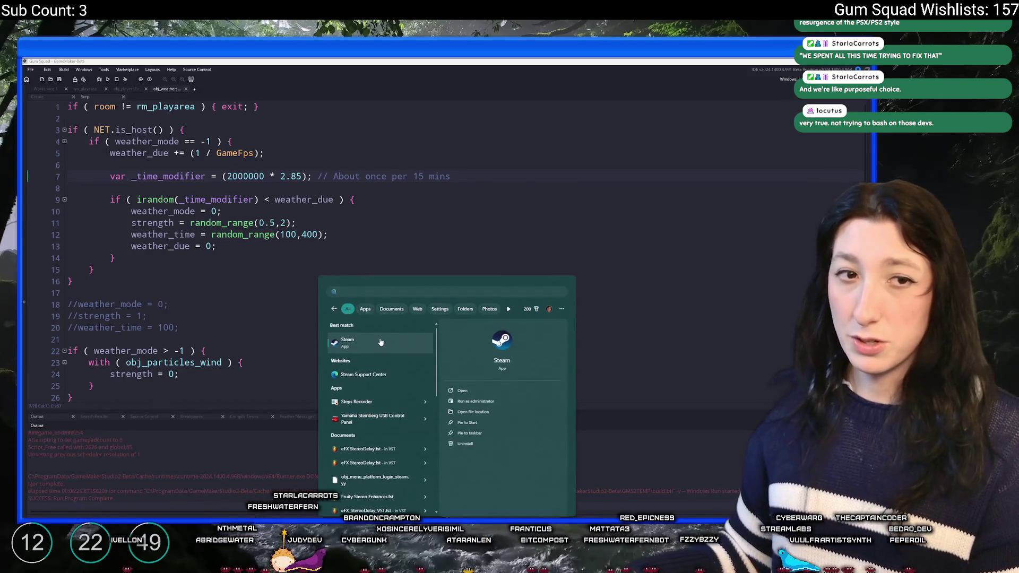
click(381, 342)
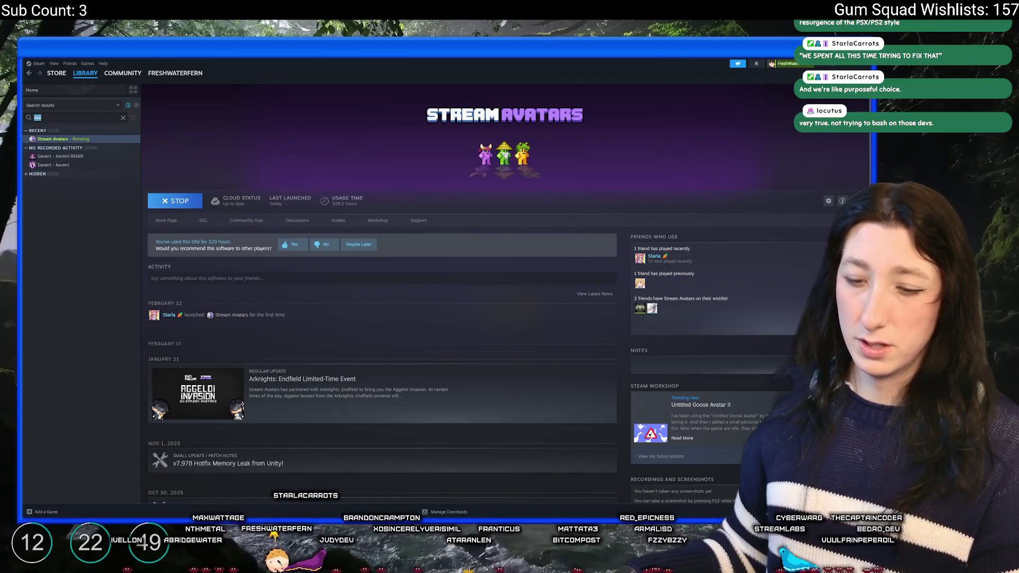
Step: Filter the library with 'gu', open Gum Squad's store page and restart its teaser
text(gu)
key(Return)
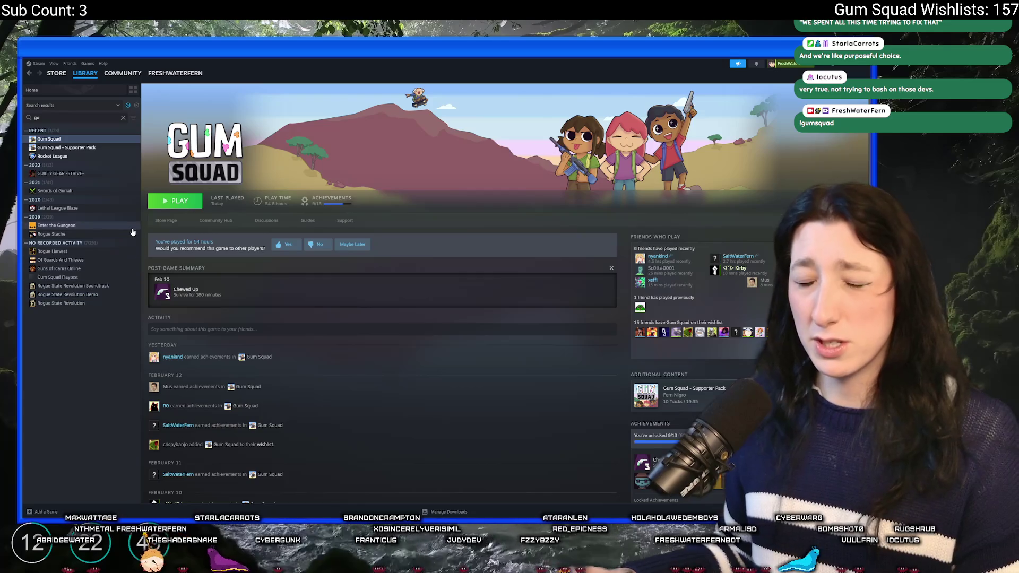
click(166, 225)
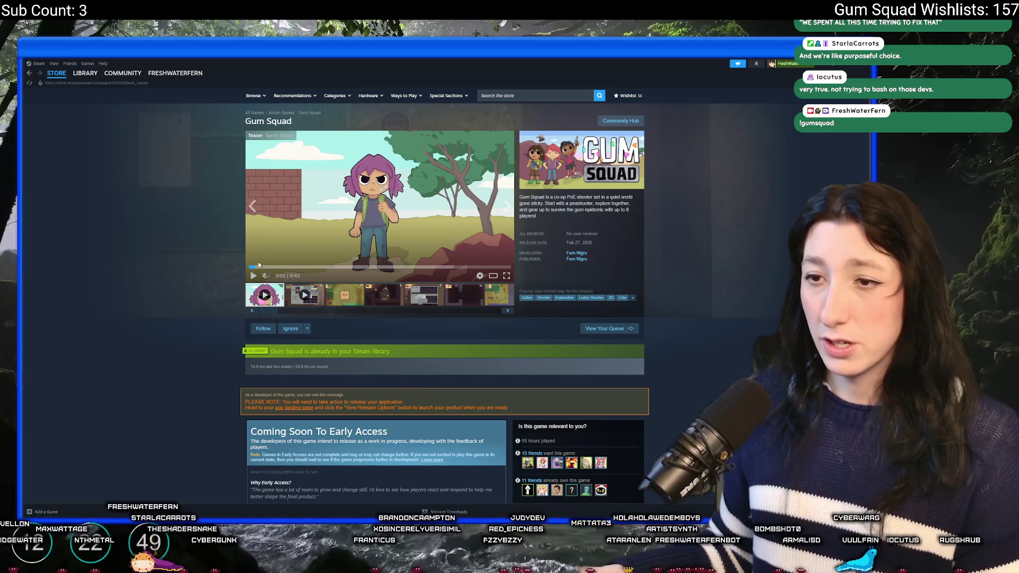
click(273, 298)
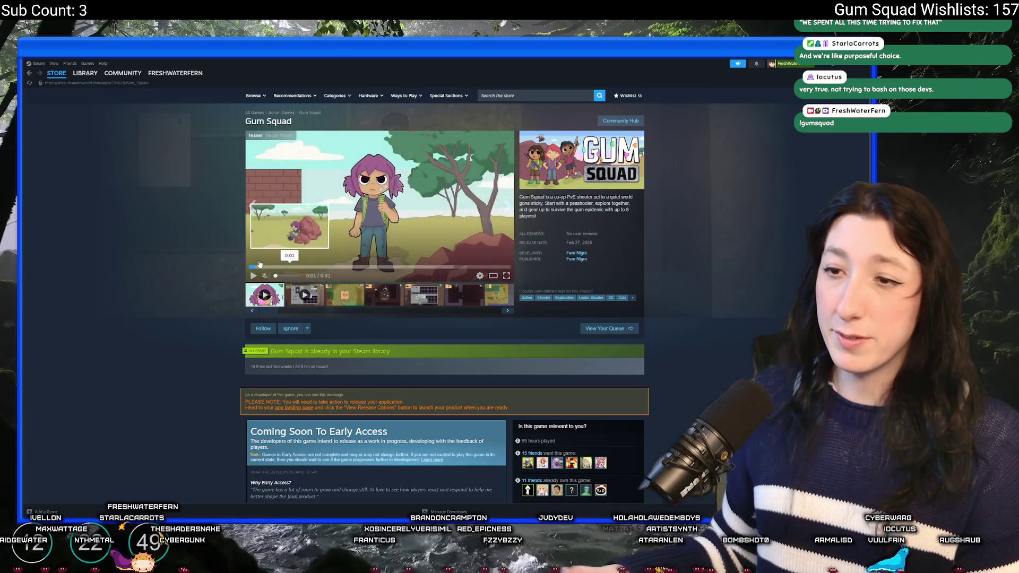
Step: Expand the Gum Squad teaser to fullscreen and start it playing
click(506, 275)
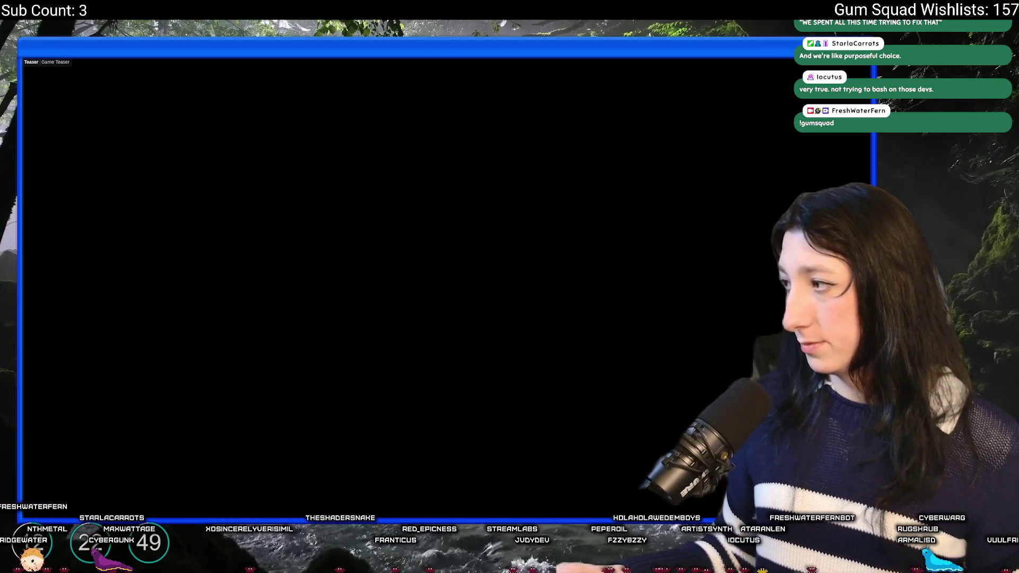
click(451, 358)
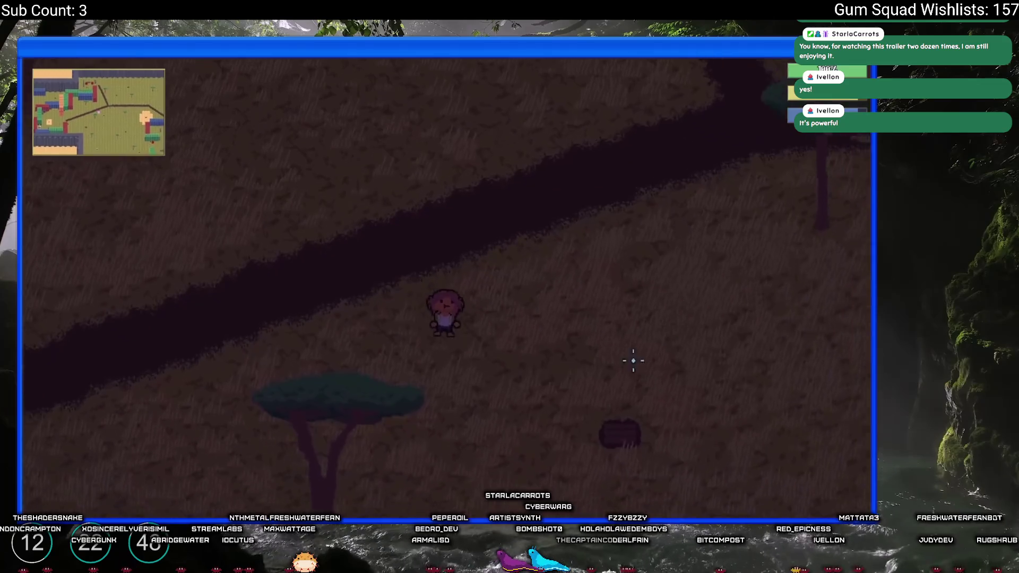
Step: Play the fullscreen teaser through to the gameplay screenshots, then leave fullscreen
click(509, 366)
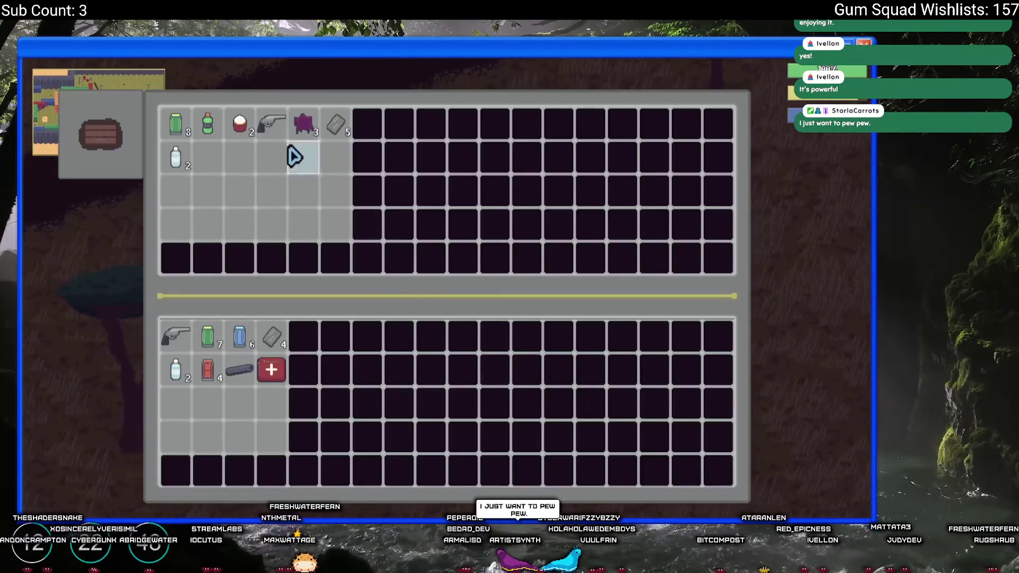
click(335, 125)
click(302, 125)
click(240, 125)
click(207, 125)
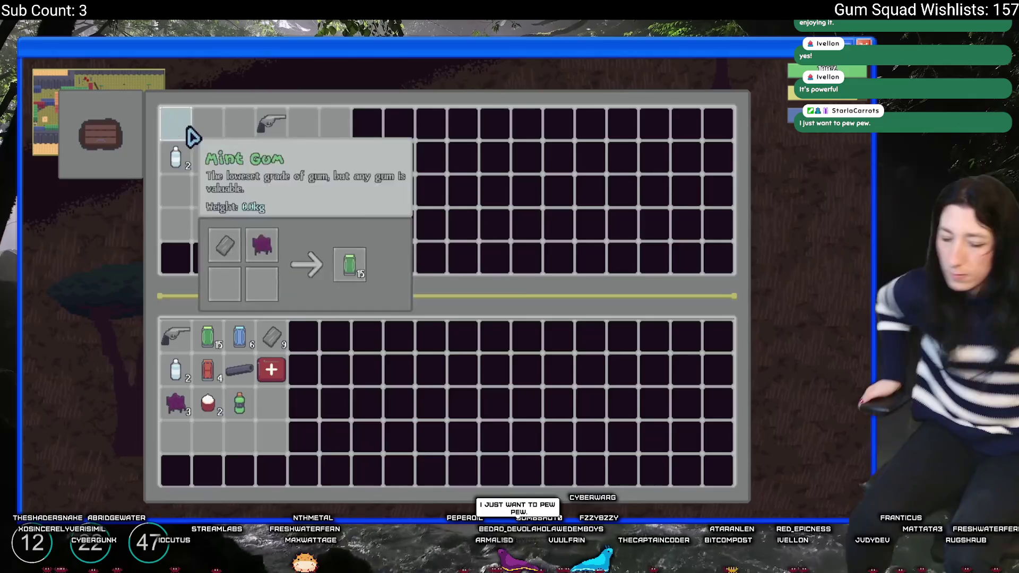
click(188, 130)
key(e)
key(d)
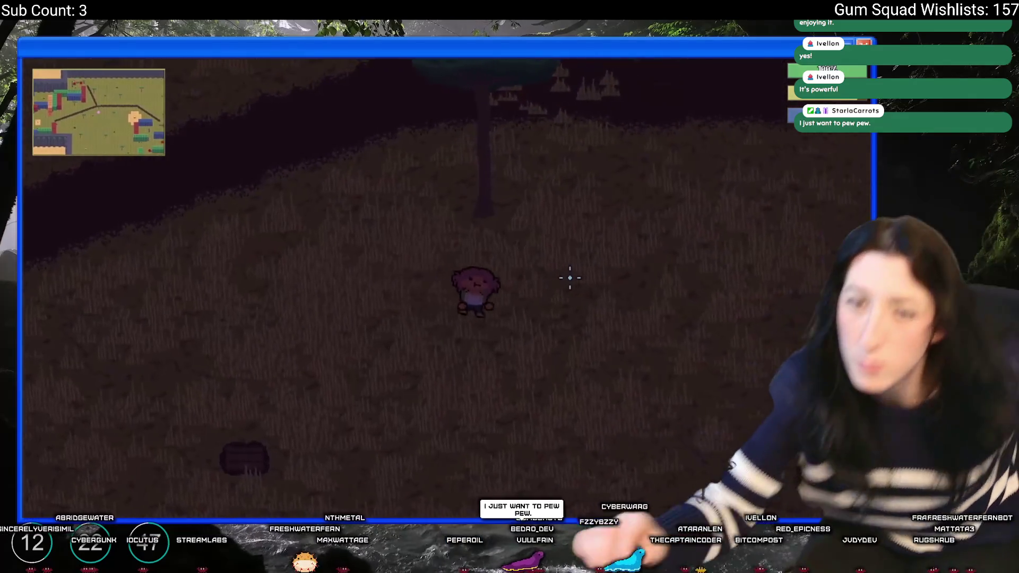
key(w)
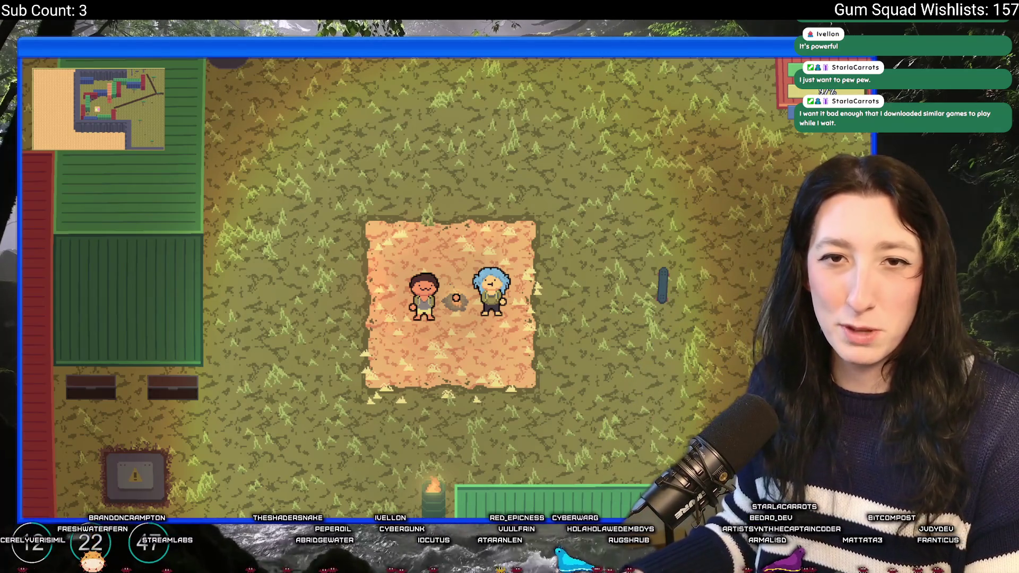
key(Escape)
Step: View the gameplay and dark dungeon screenshots full size, then close the viewer
click(416, 280)
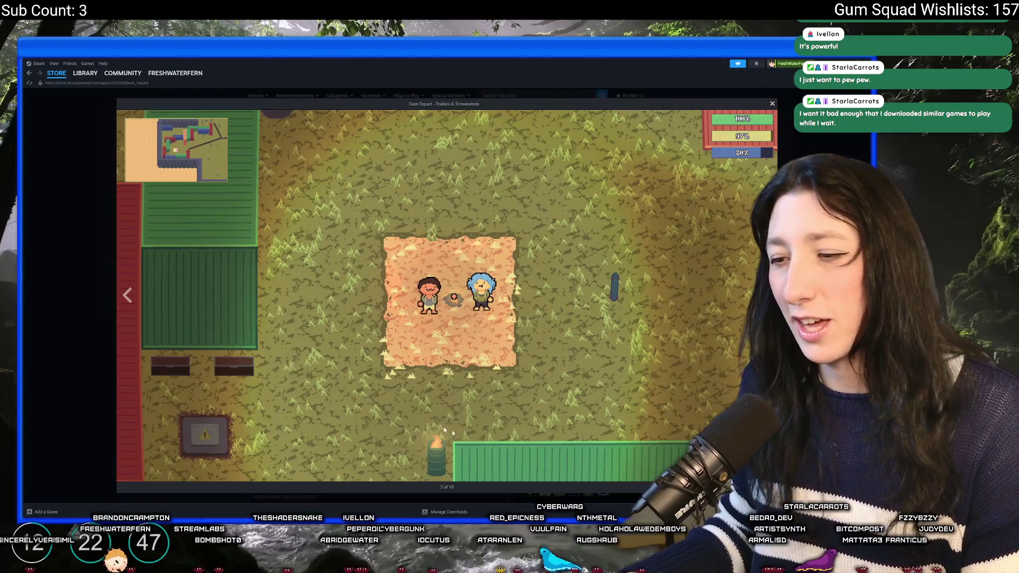
click(84, 336)
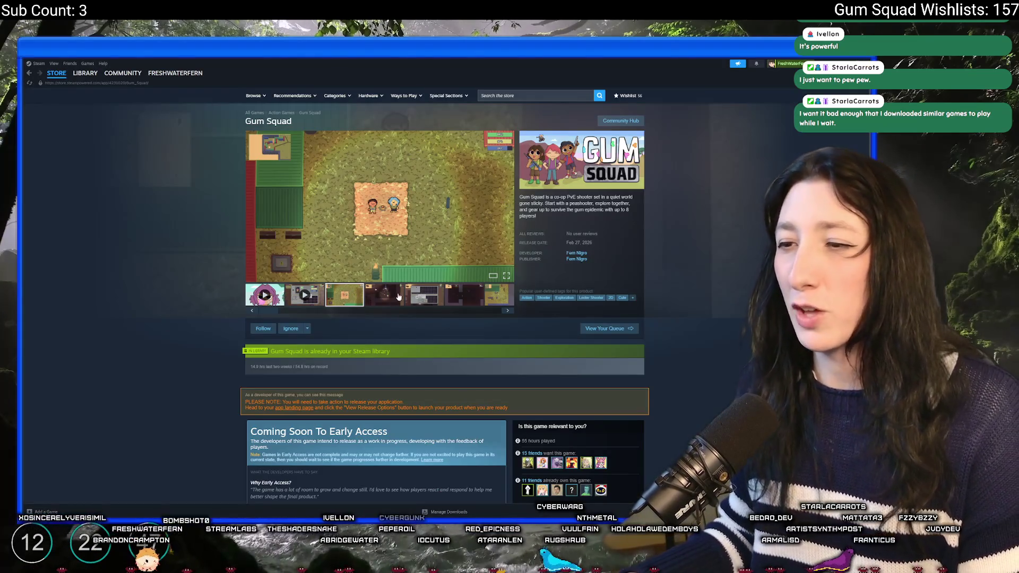
click(414, 299)
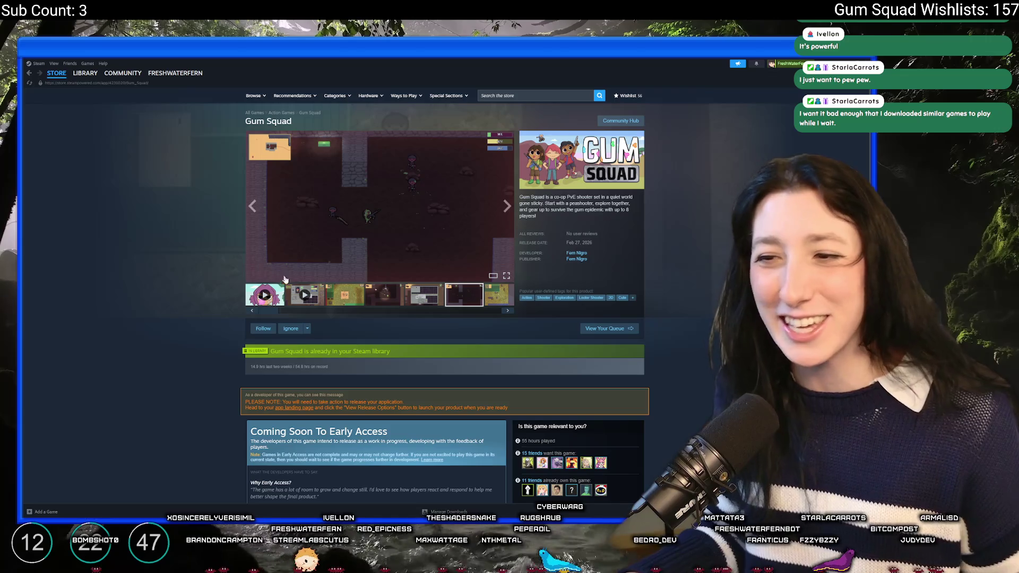
click(279, 275)
key(Escape)
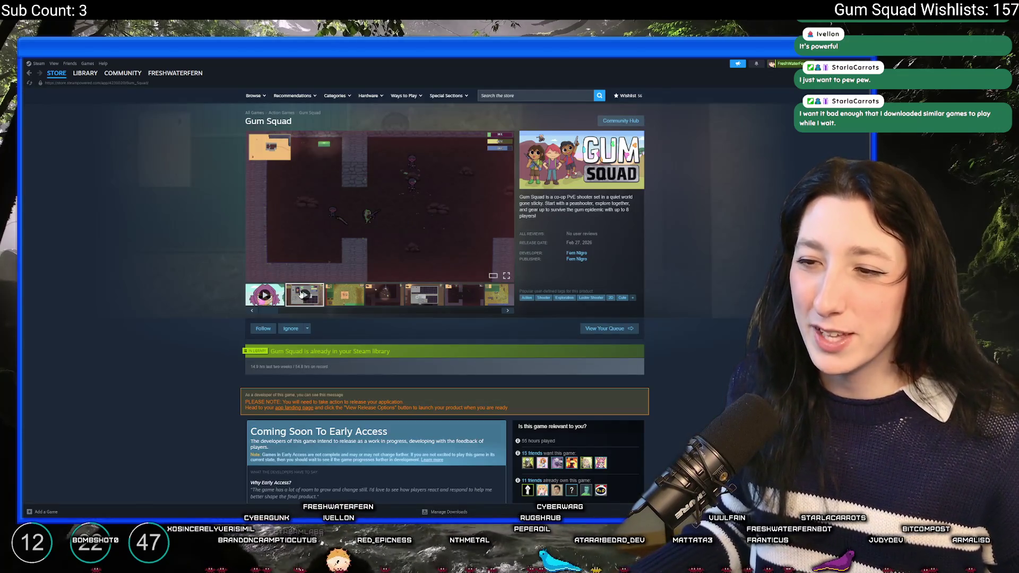
Step: Play the second Gum Squad trailer fullscreen, then exit back to the store page
click(301, 295)
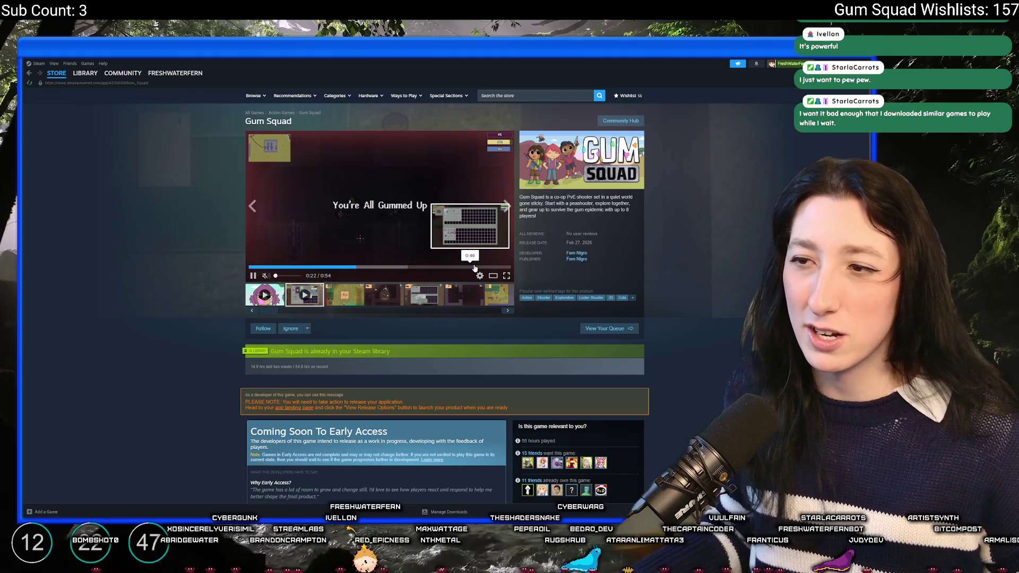
click(506, 276)
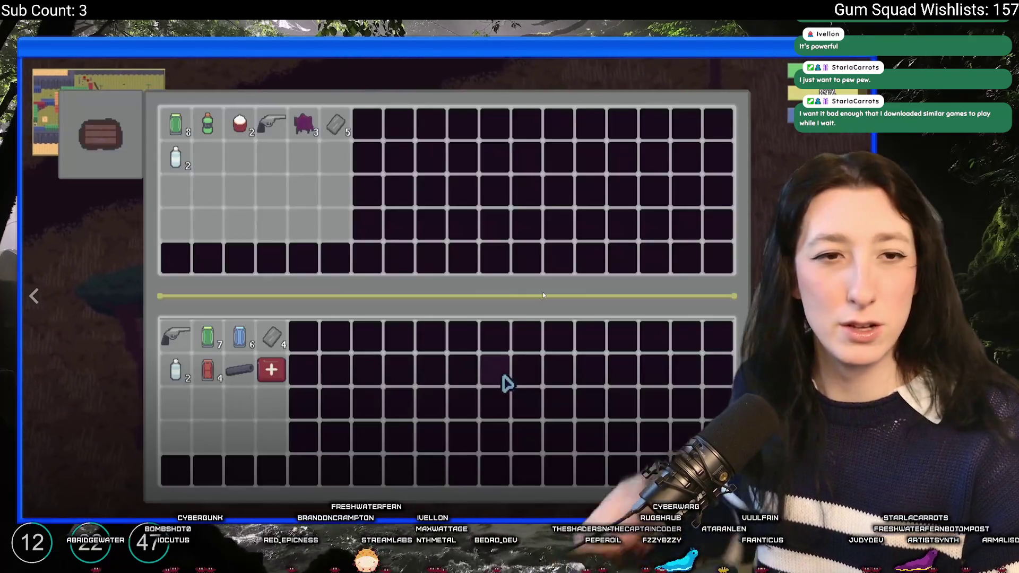
key(Escape)
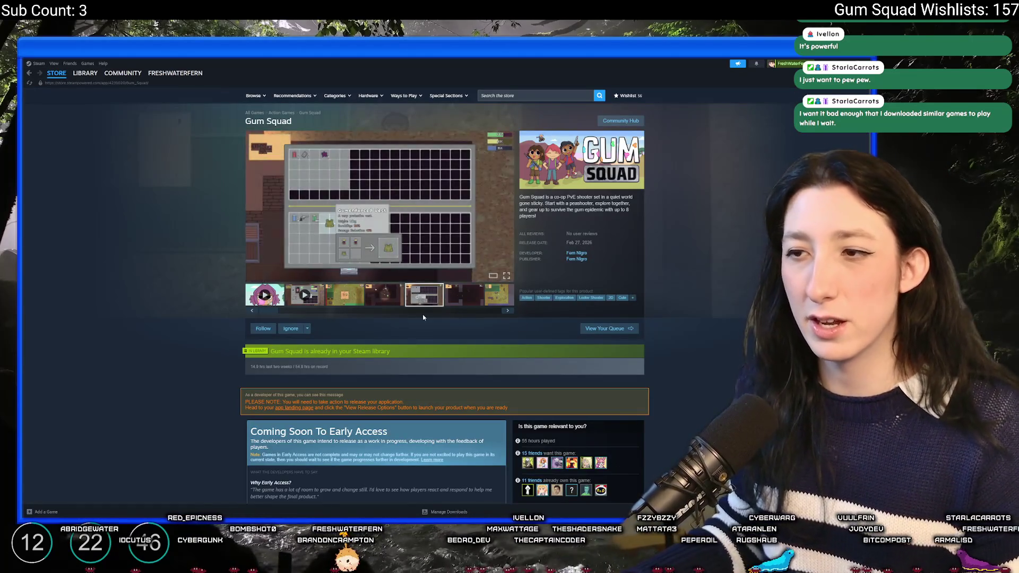
Step: Expand the About This Game description, scroll the page, then return to GameMaker
scroll(391, 354, down, 10)
scroll(392, 354, down, 1)
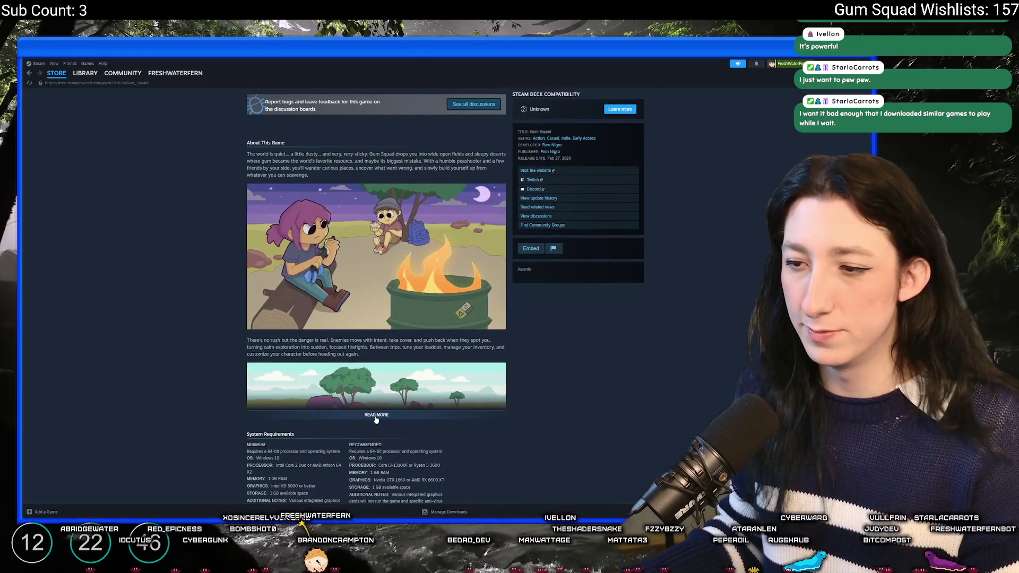
click(377, 414)
scroll(399, 308, down, 5)
scroll(399, 308, down, 3)
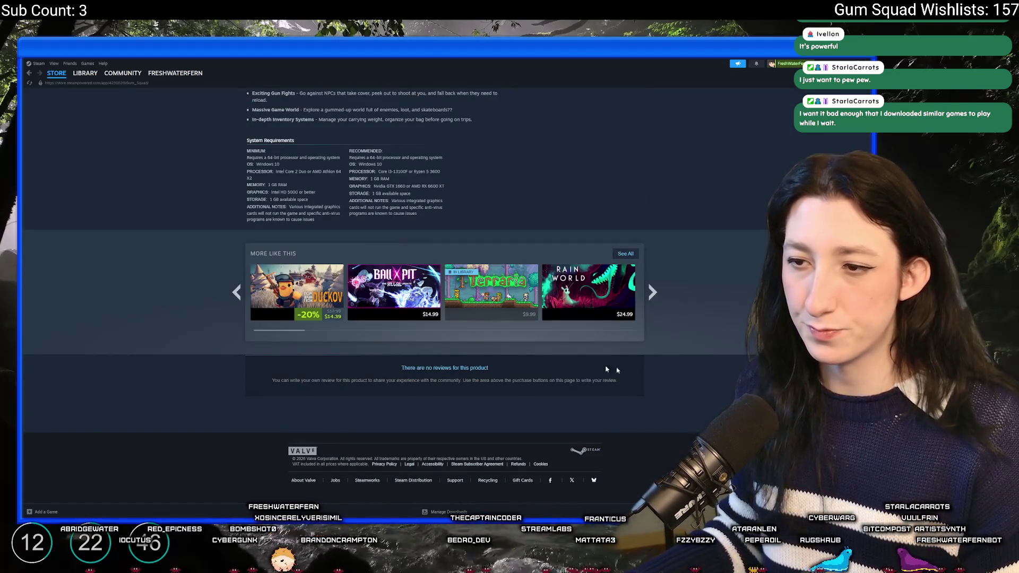
mouse_move(271, 313)
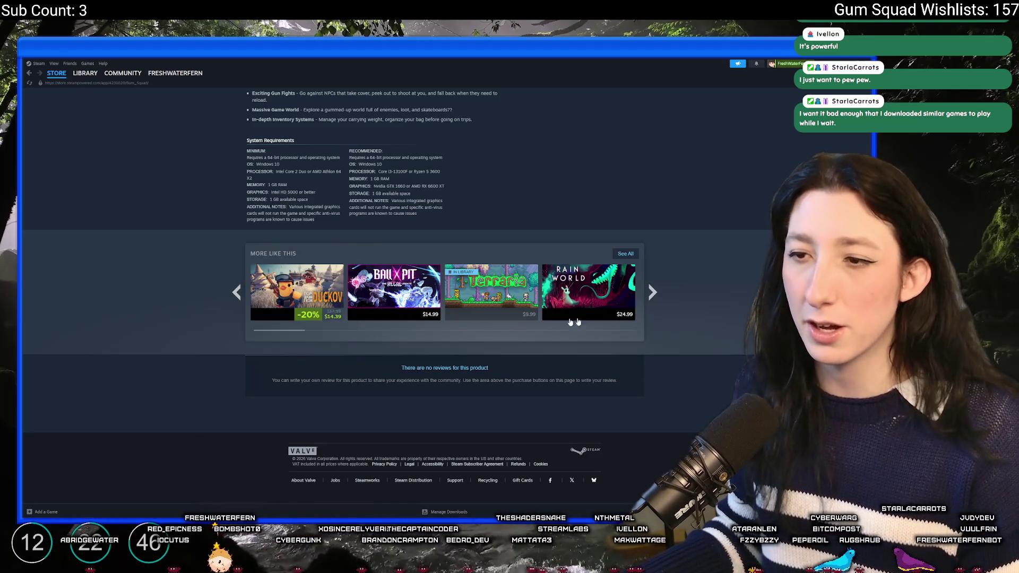
key(Home)
key(alt+Tab)
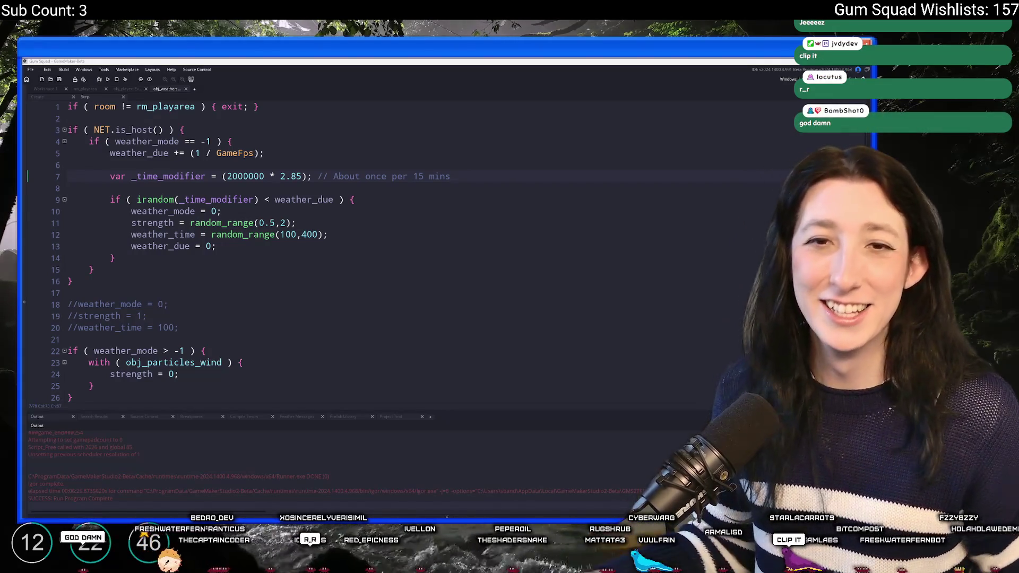
Step: Close the obj_weather code tab and open the ToDo script via asset search
click(402, 180)
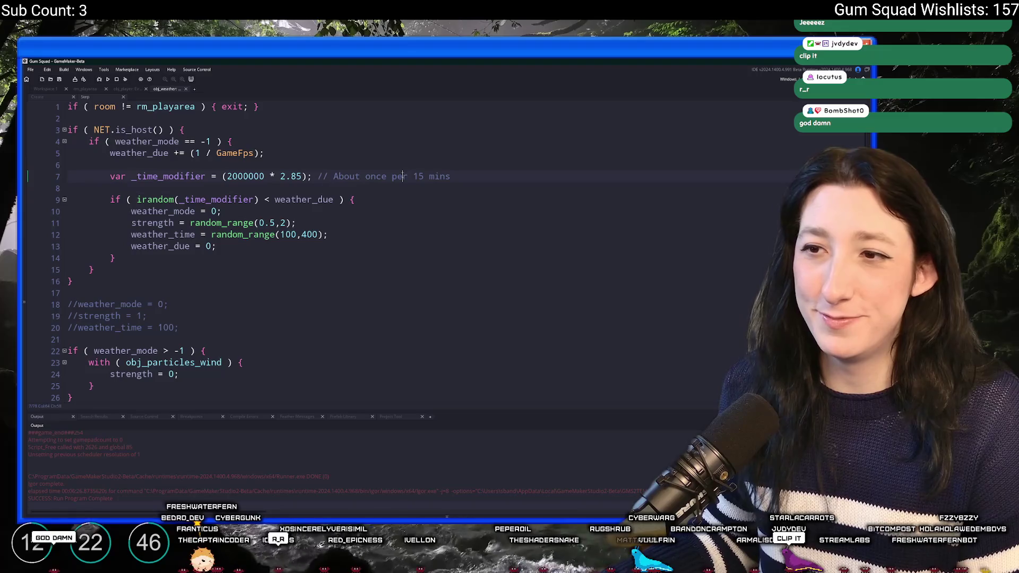
middle_click(176, 91)
key(ctrl+t)
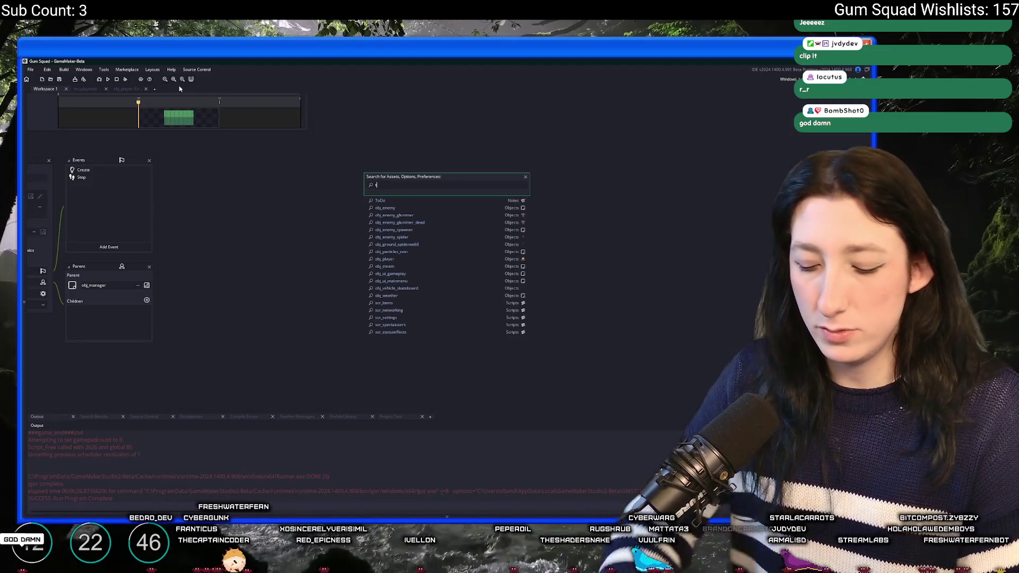
text(todo)
key(Return)
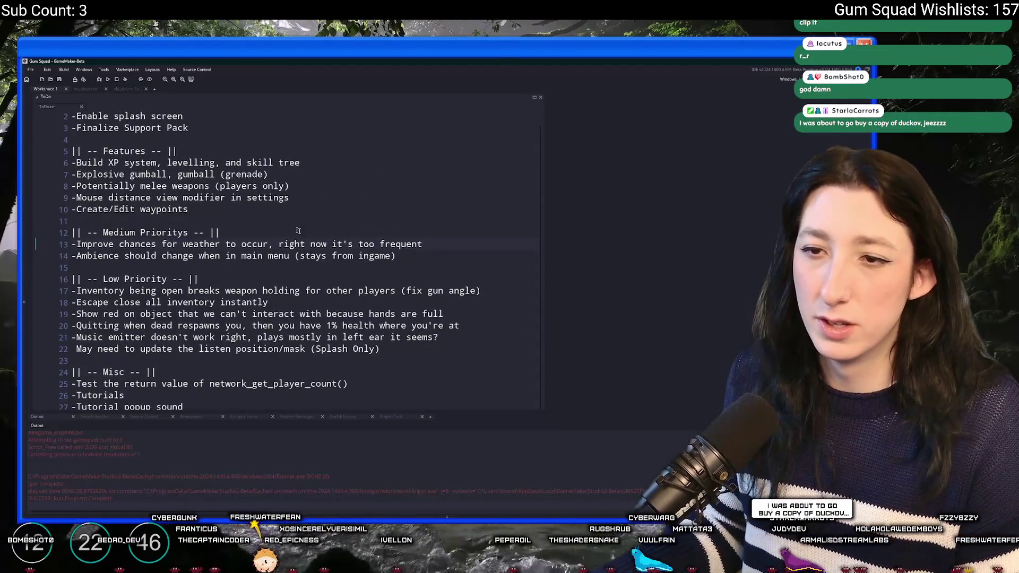
Step: Delete the ToDo line about improving the chance of weather occurring
key(ctrl+t)
text(o)
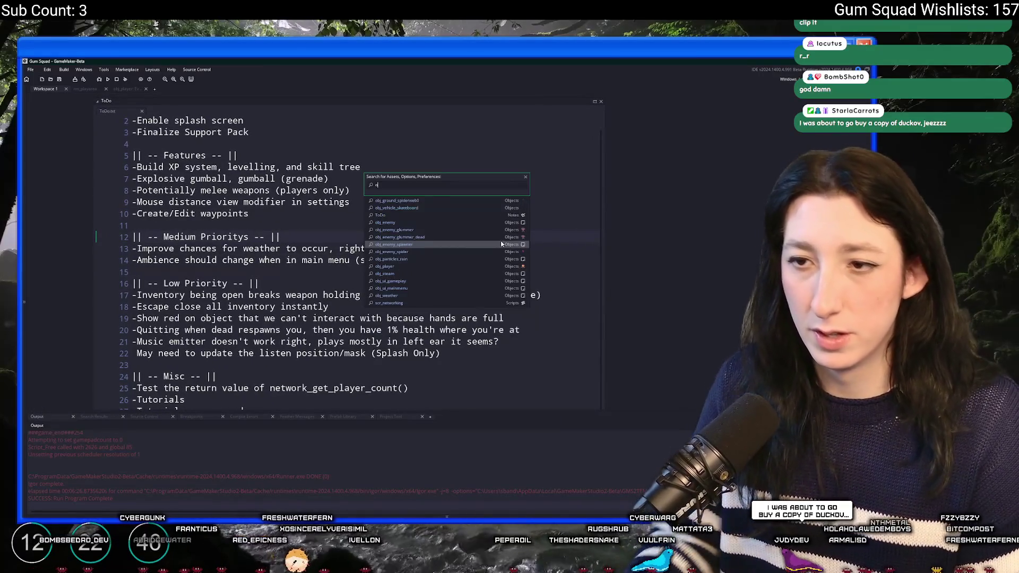
key(Escape)
triple_click(553, 249)
key(BackSpace)
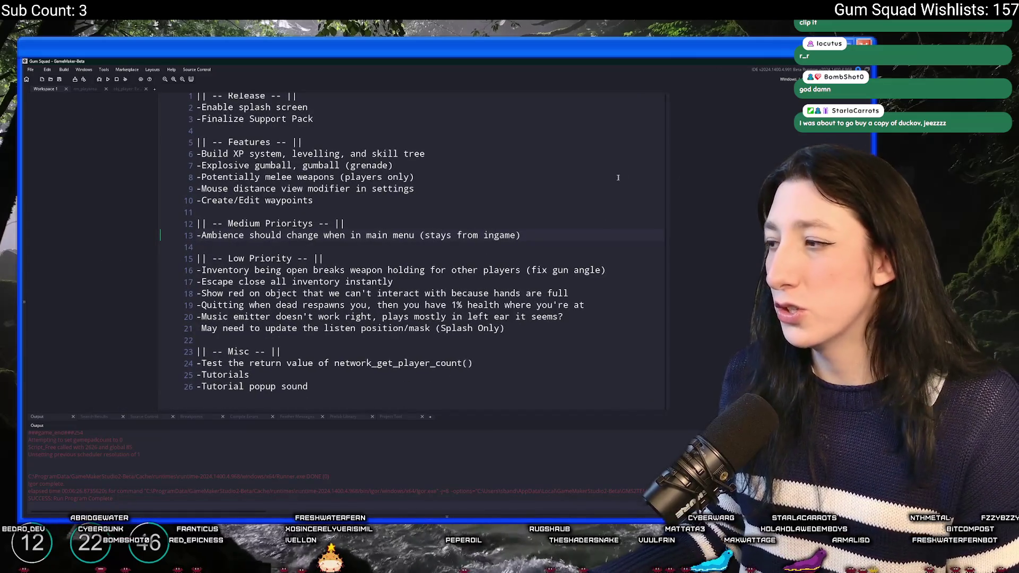
Step: Search the assets with Ctrl+T and open the obj_audio object editor
click(338, 223)
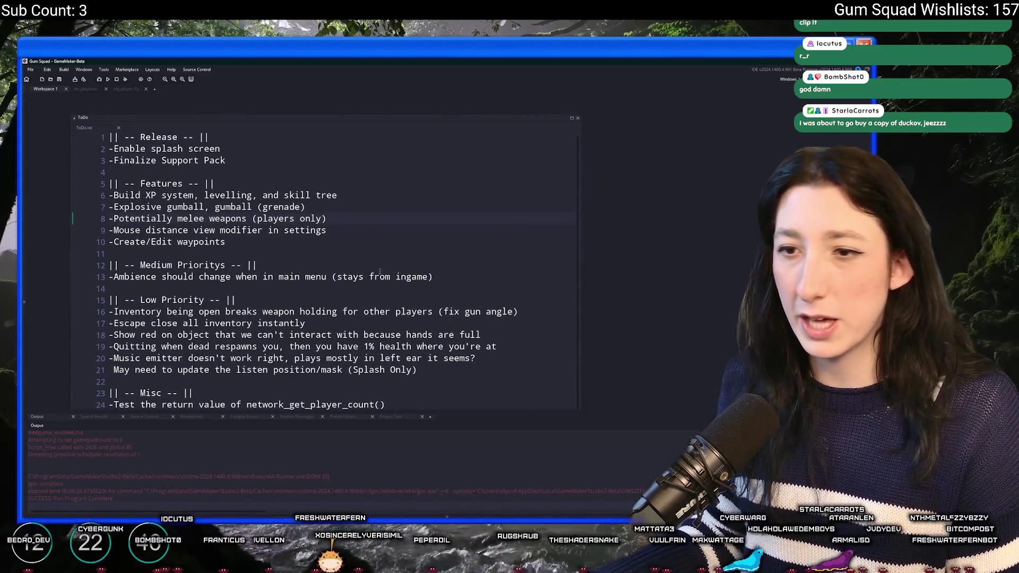
key(ctrl+t)
text(obj)
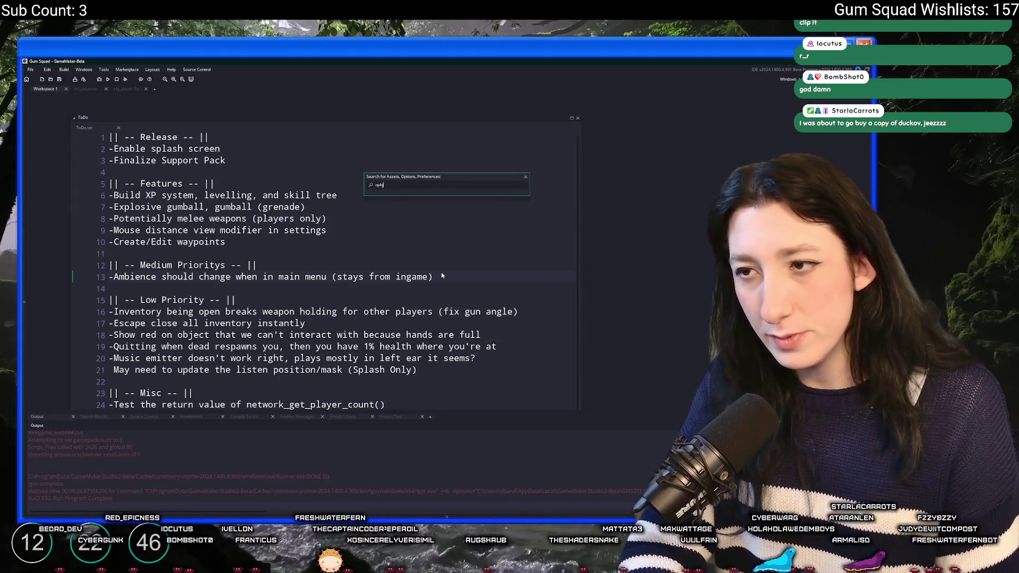
text(bj_au)
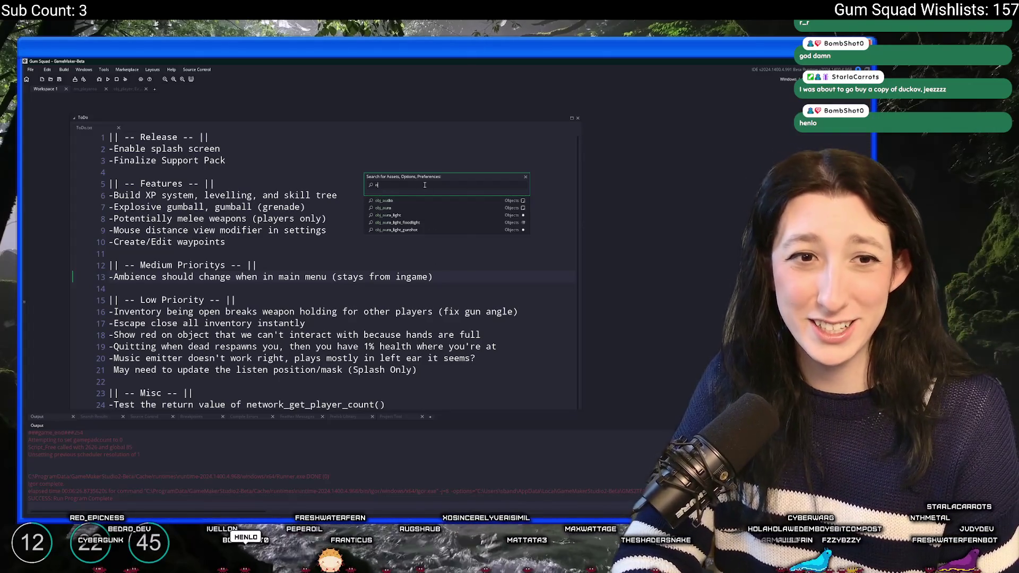
text(weath)
key(Return)
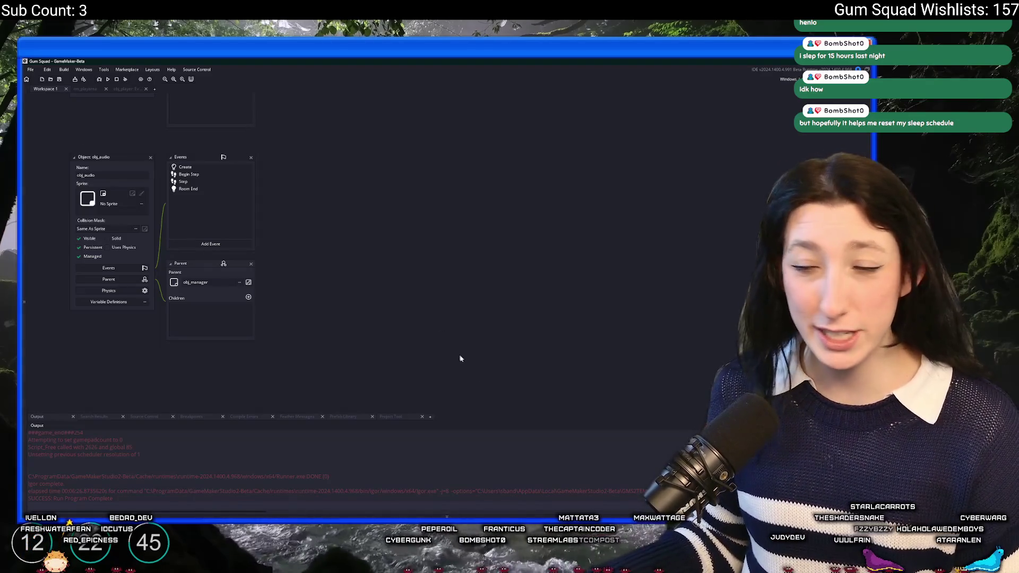
Step: Open obj_audio's Create event and select the ambience_play function name
click(438, 321)
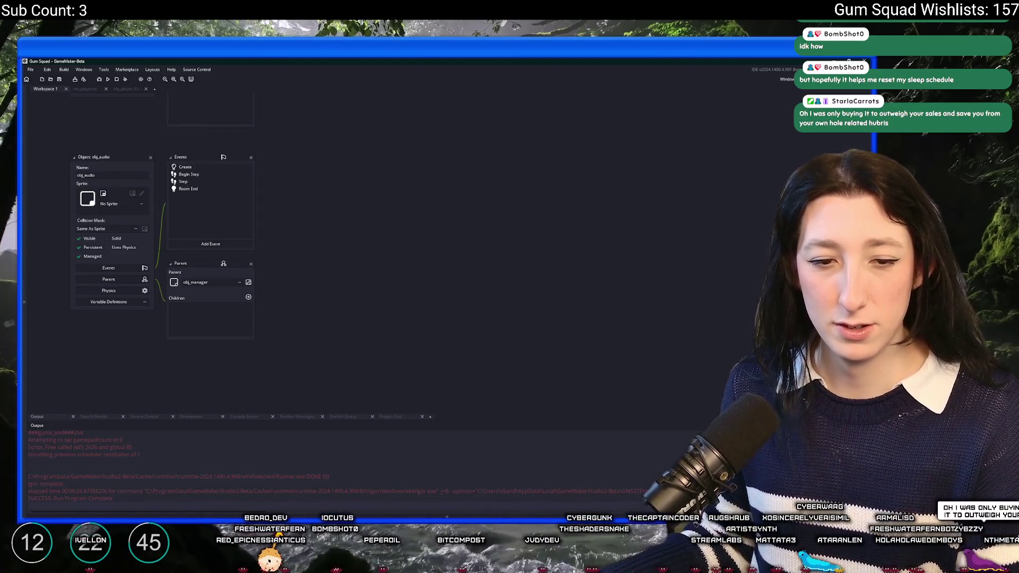
scroll(318, 239, up, 3)
double_click(240, 322)
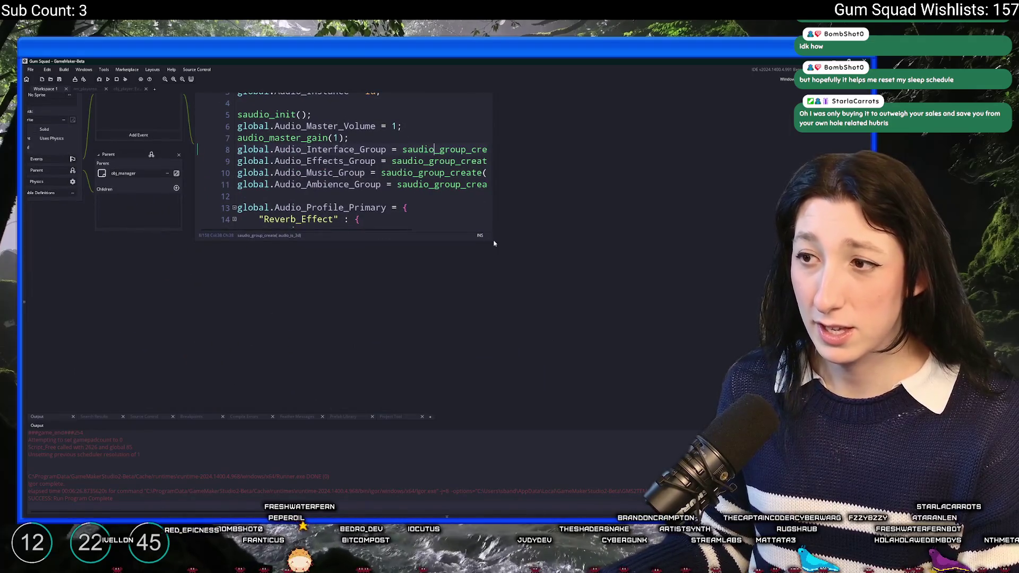
drag(492, 240, 661, 377)
scroll(299, 182, down, 7)
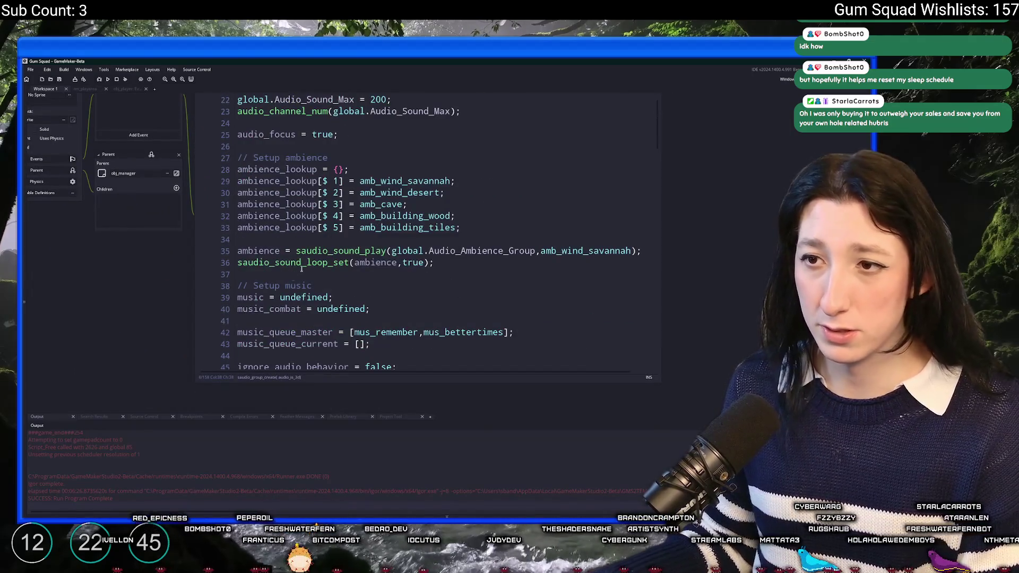
scroll(361, 231, down, 14)
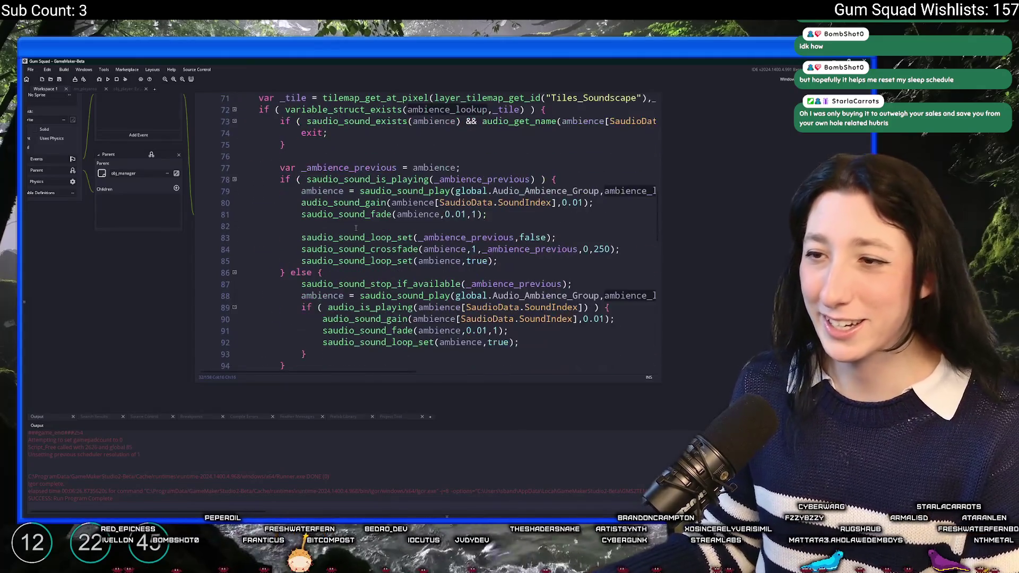
click(272, 130)
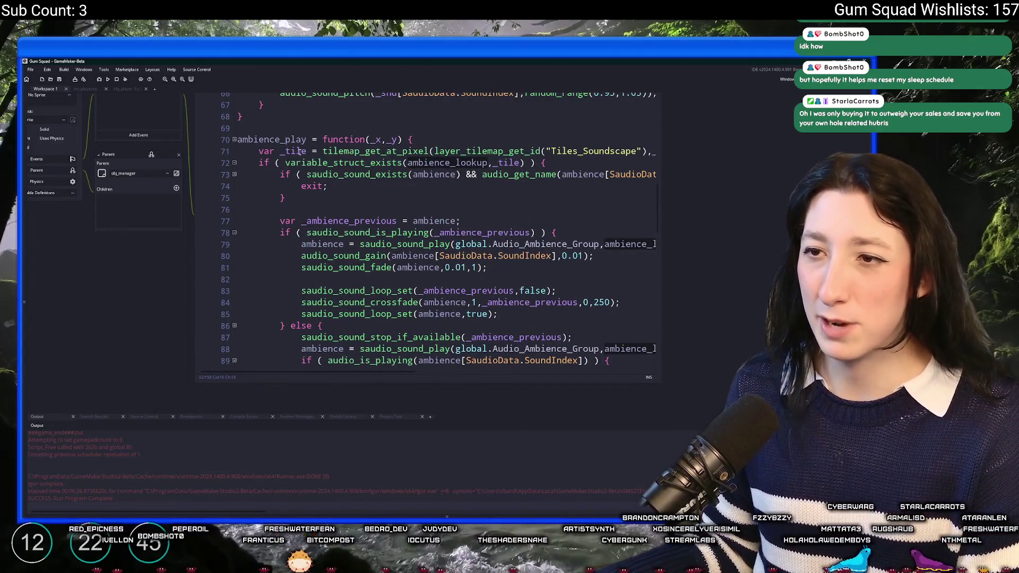
double_click(271, 140)
Step: Find ambience_play's 2 usages, inspect obj_player's call, then bring up the Step event
key(ctrl+shift+f)
key(Return)
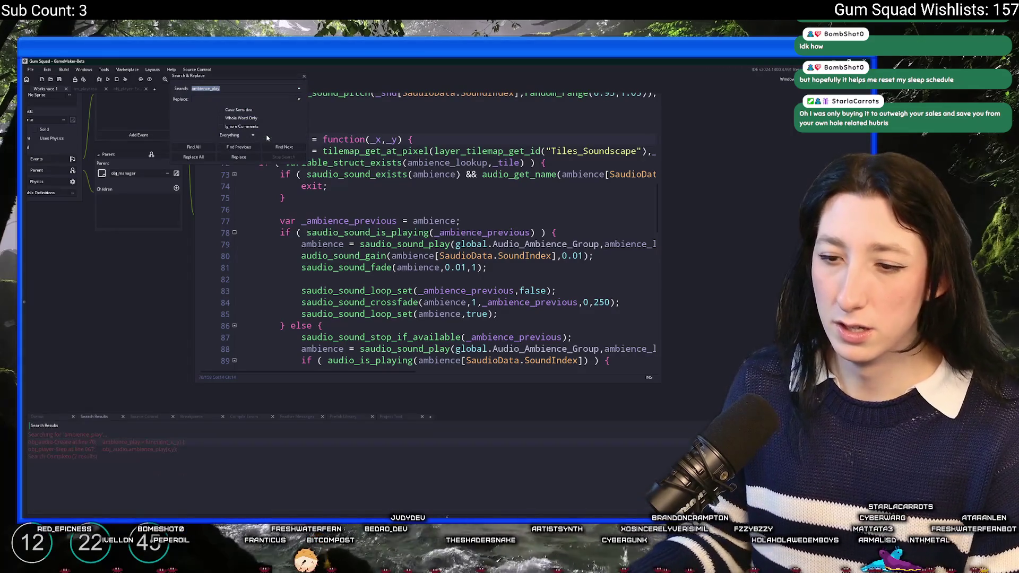
double_click(151, 449)
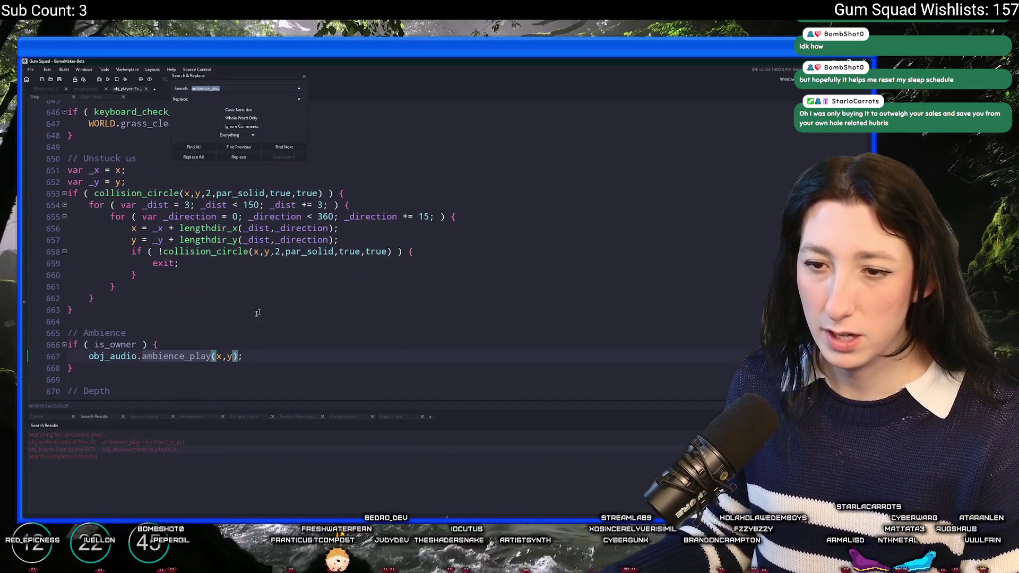
click(304, 76)
click(146, 89)
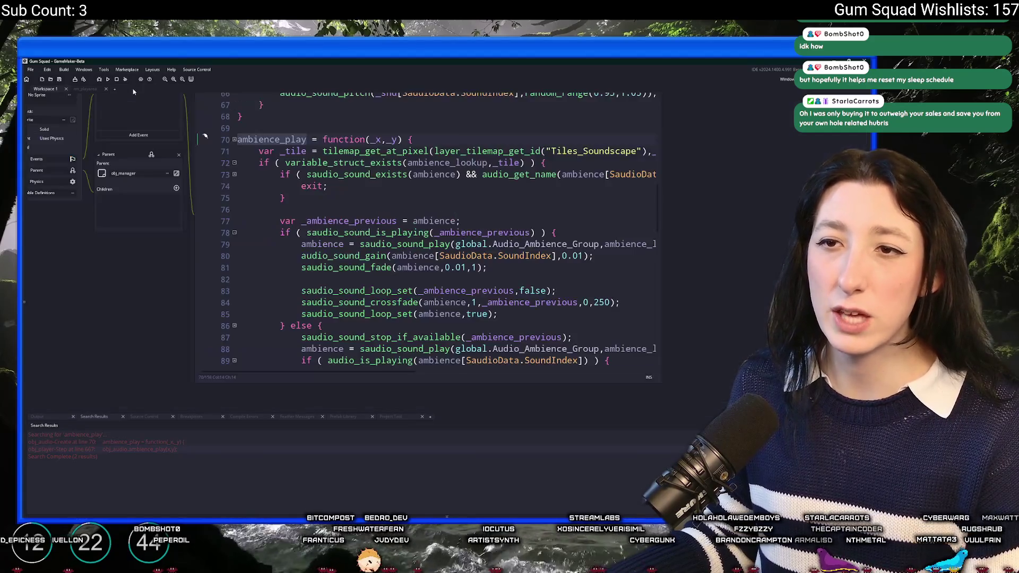
click(361, 217)
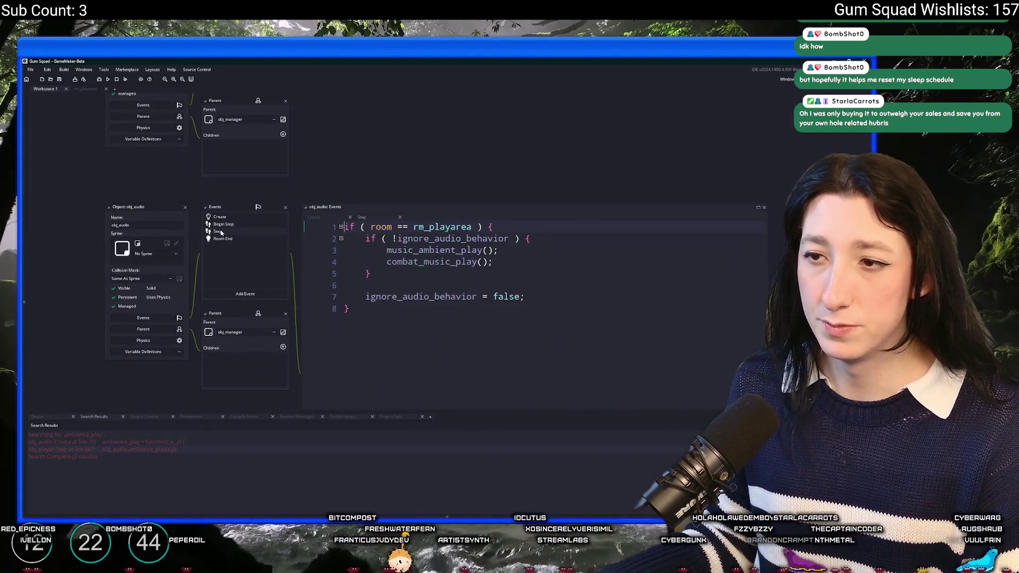
Step: Start an else block after line 8's closing brace in the Step code
click(372, 348)
text(ls)
key(Return)
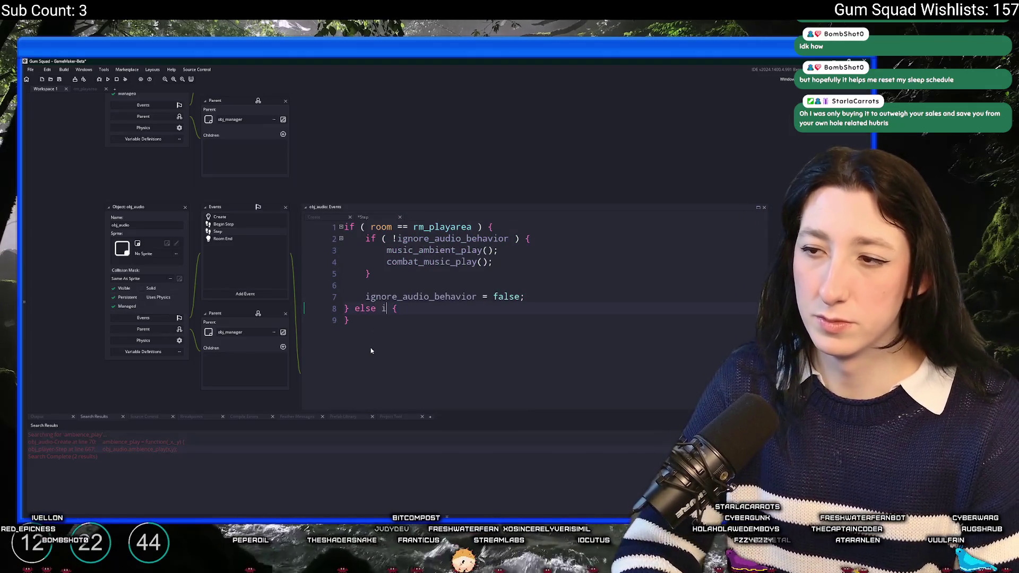
text(i)
key(BackSpace)
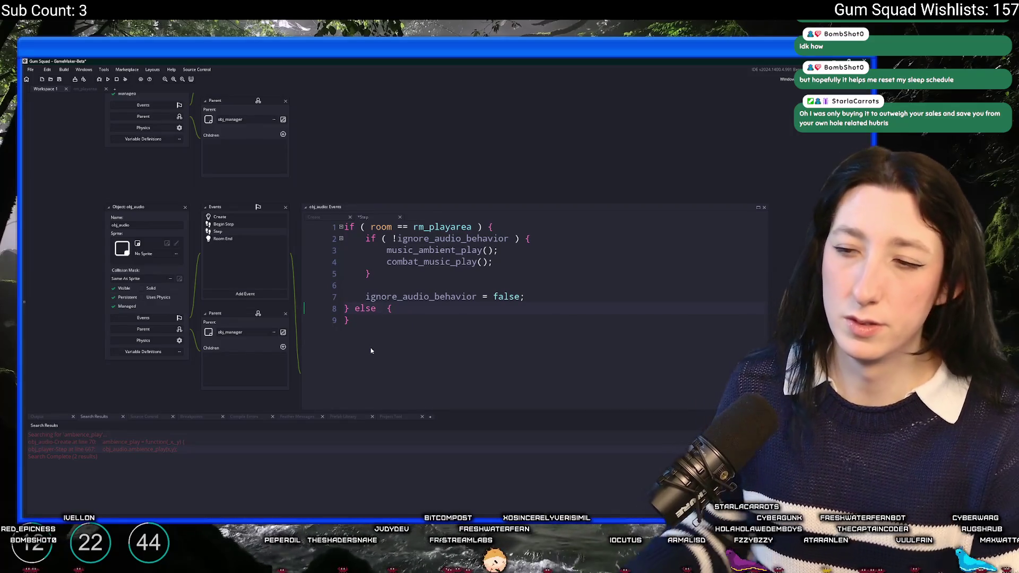
Step: Review every use of the ambience variable in the Create event code
double_click(64, 443)
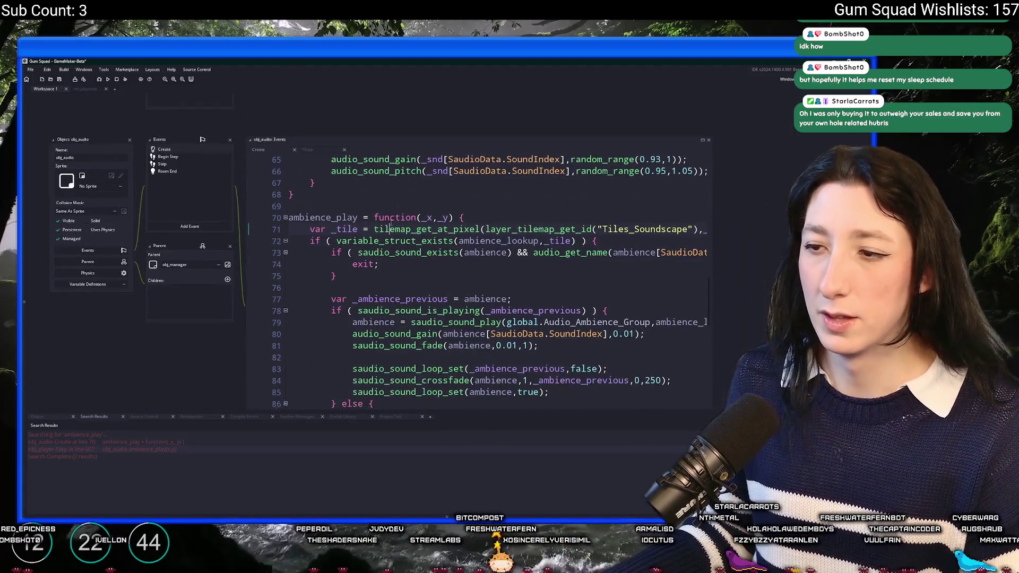
click(502, 253)
scroll(417, 309, down, 4)
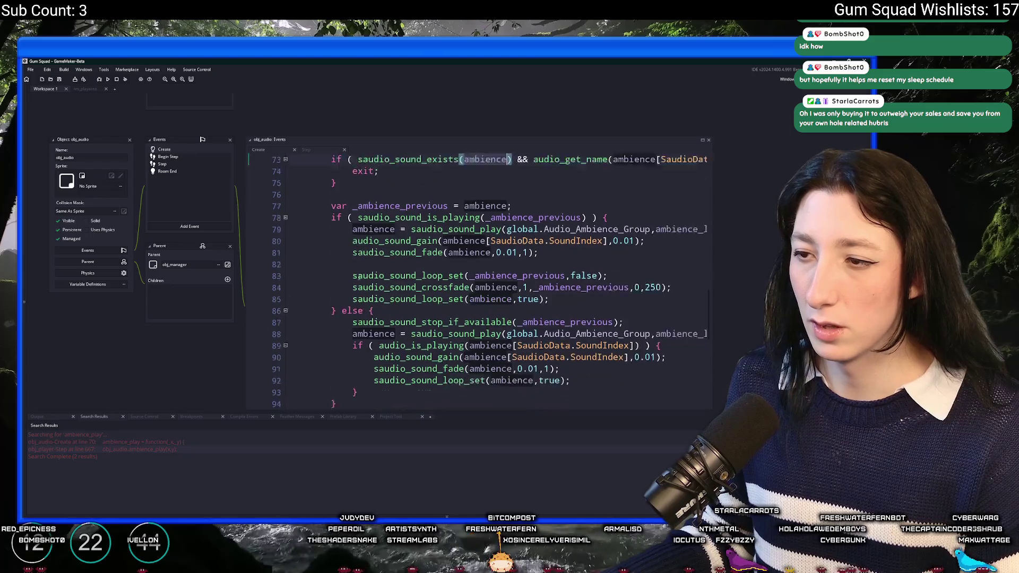
scroll(417, 309, down, 1)
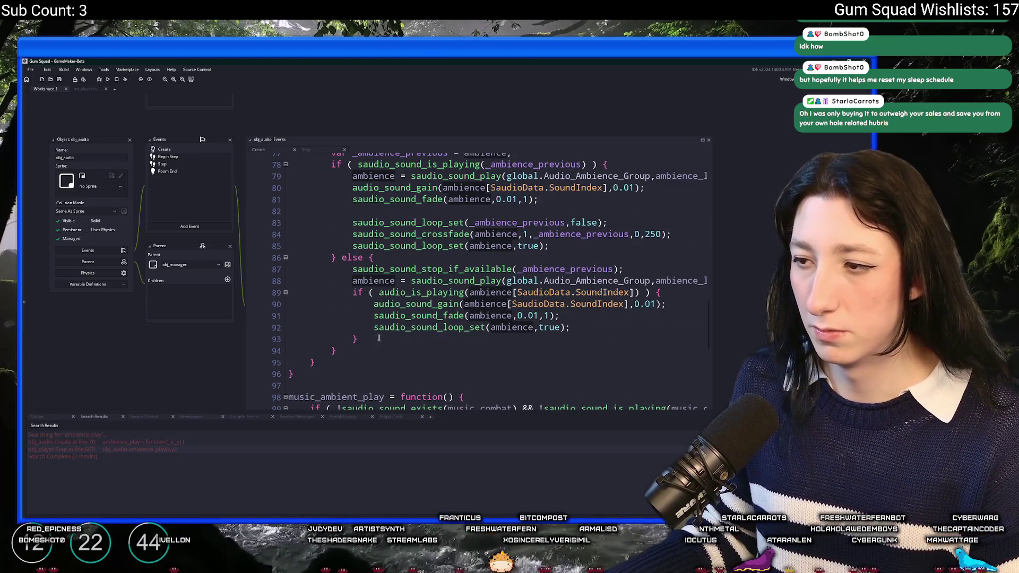
scroll(429, 334, down, 5)
scroll(428, 334, up, 4)
double_click(387, 268)
scroll(399, 269, up, 2)
click(465, 217)
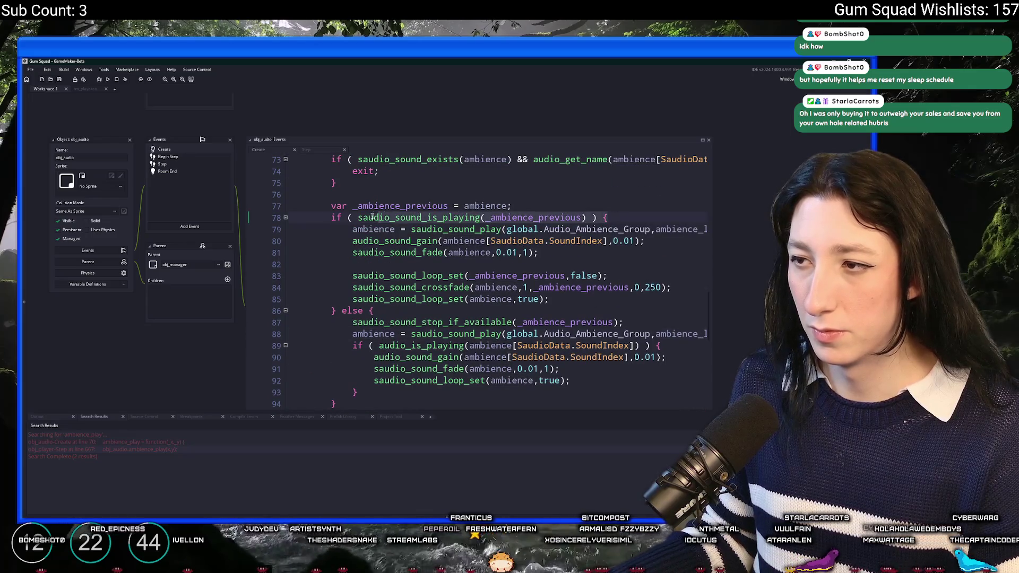
scroll(365, 227, up, 2)
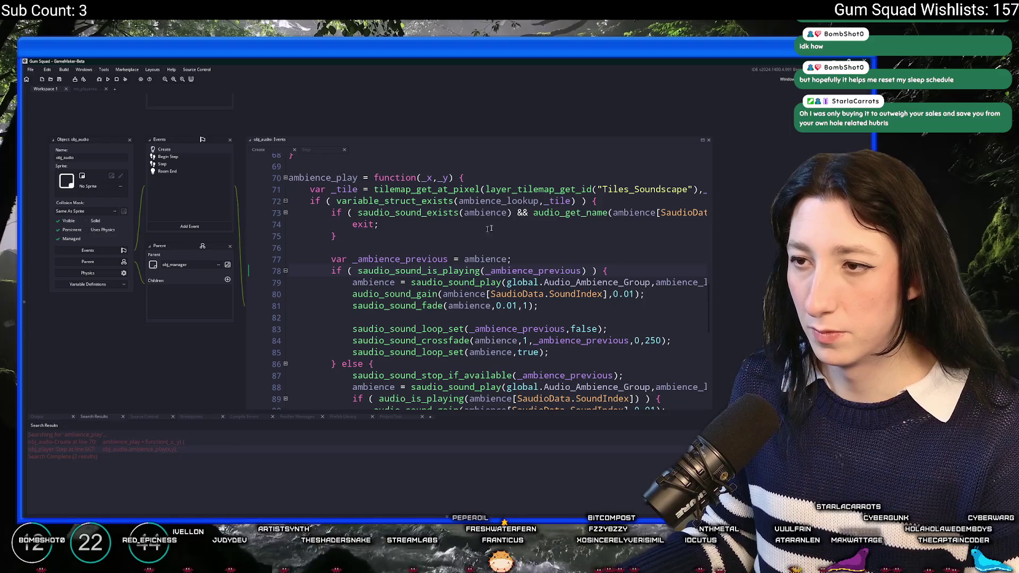
click(329, 212)
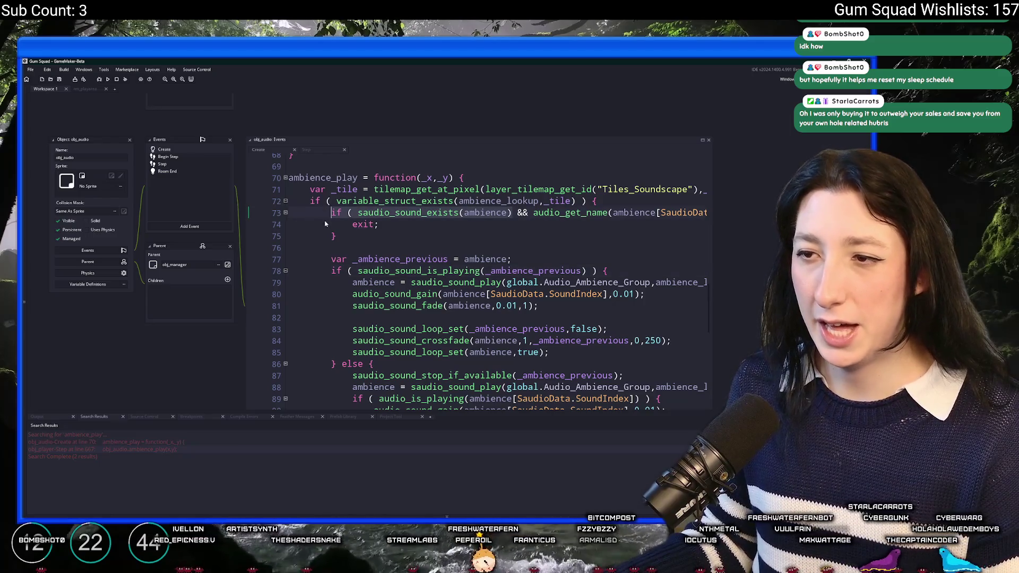
Step: Write an if saudio_sound_exists(ambience) check, then delete the unfinished else branch
key(ctrl+Tab)
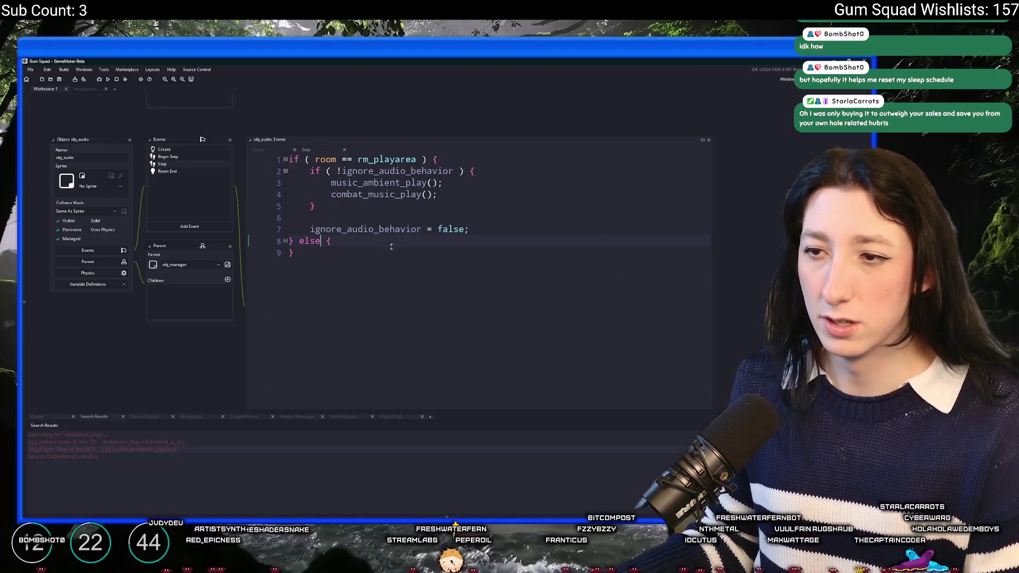
text(if ( saudio_sound_exists(ambience))
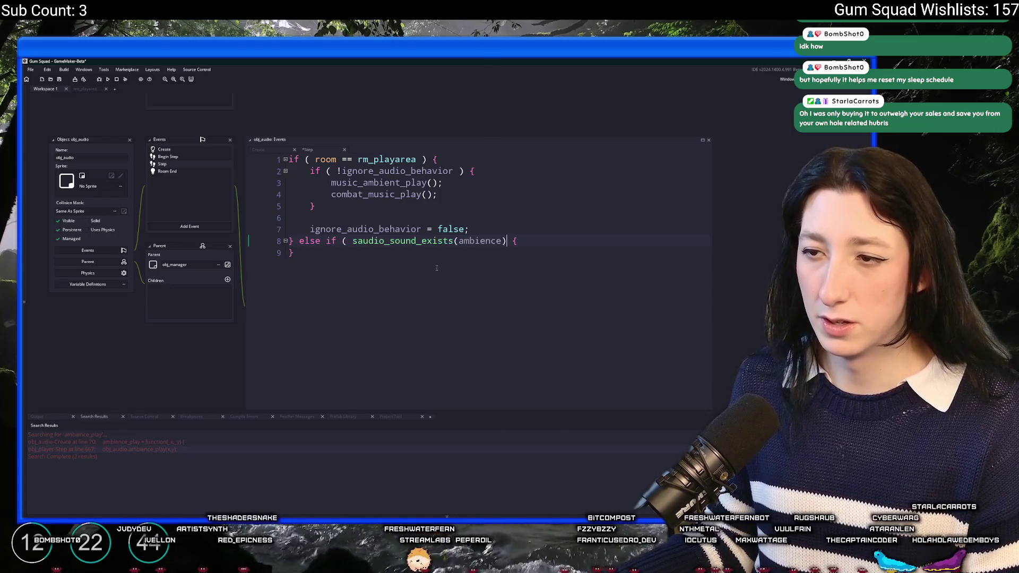
text( ))
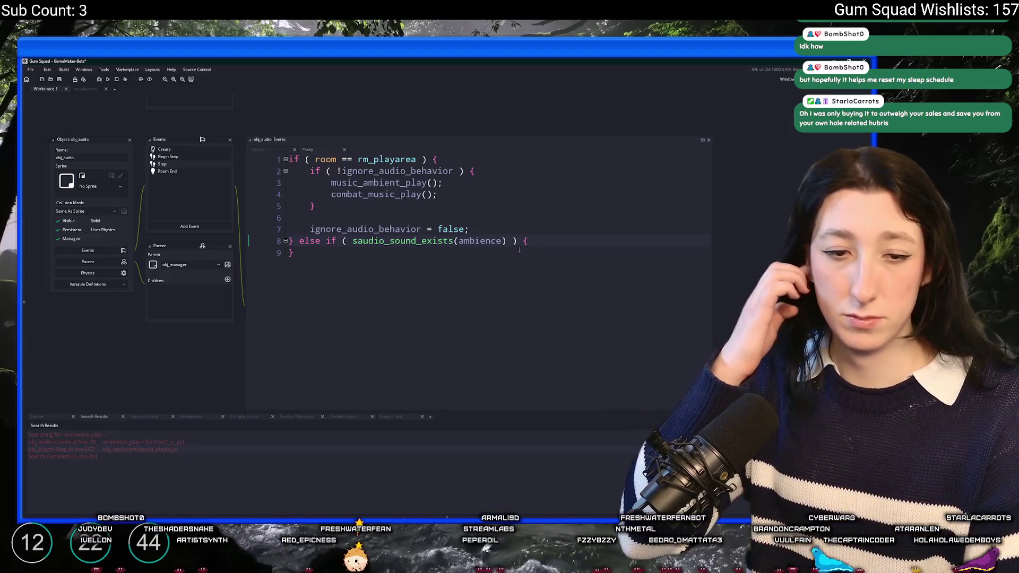
click(321, 256)
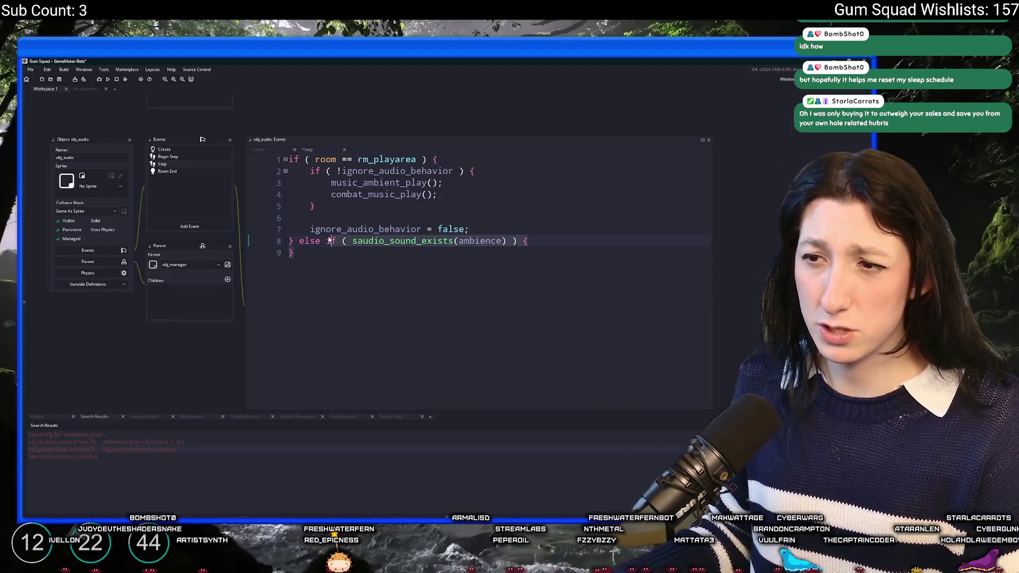
key(shift+Up)
key(ctrl+c)
key(BackSpace)
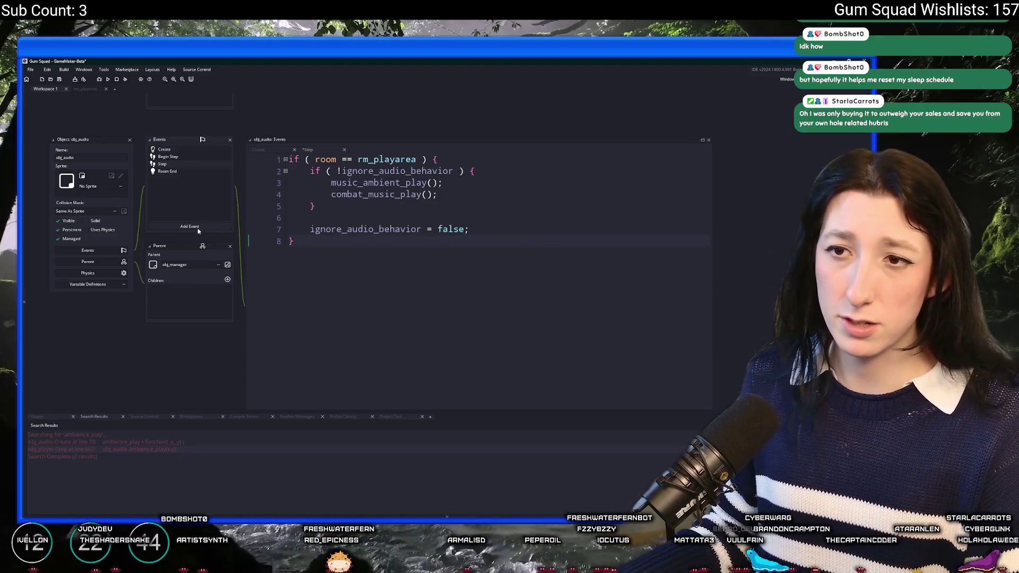
Step: Add a Room Start event to obj_audio from the Other event category
click(198, 230)
mouse_move(214, 320)
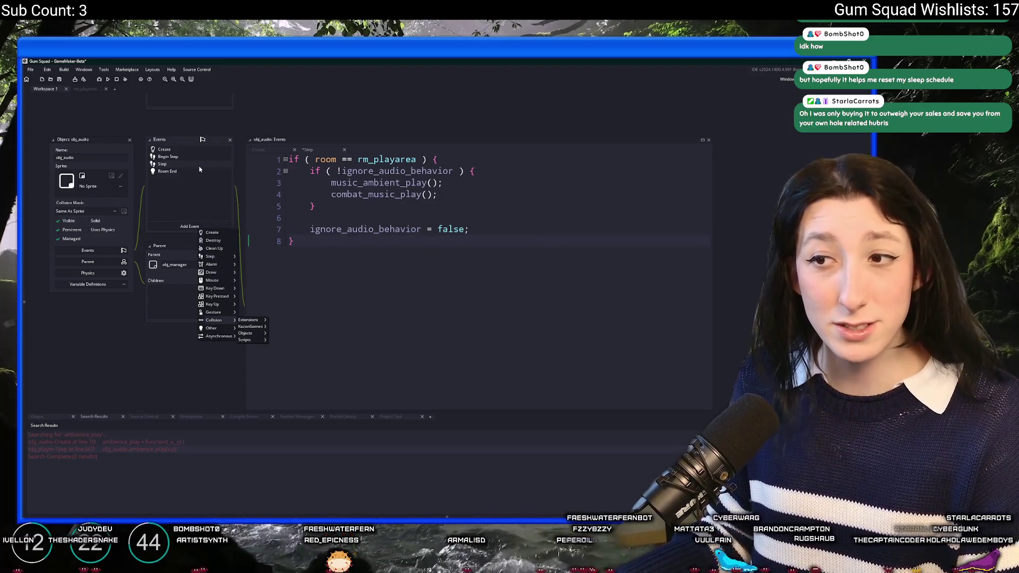
click(189, 226)
click(195, 227)
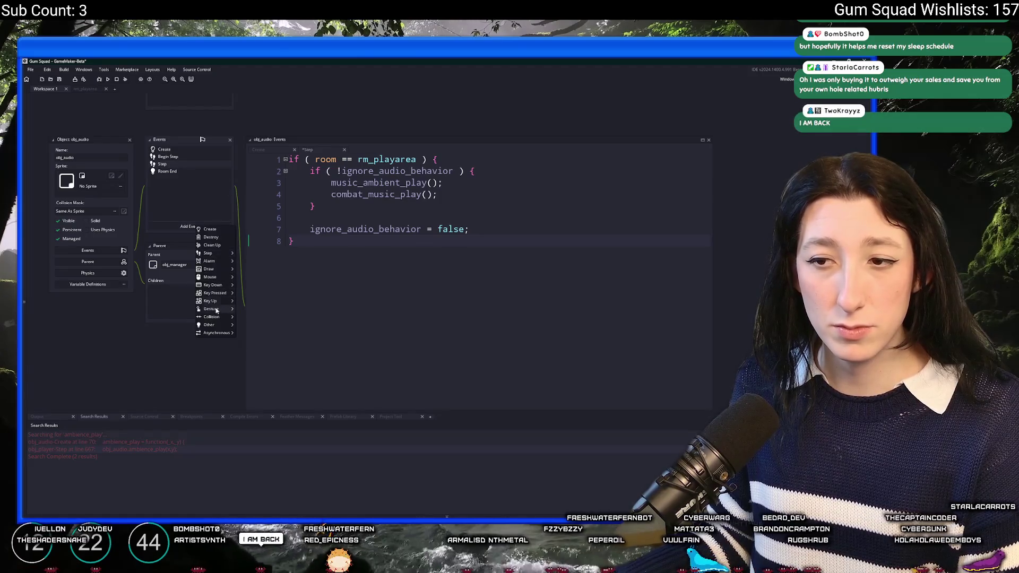
mouse_move(212, 325)
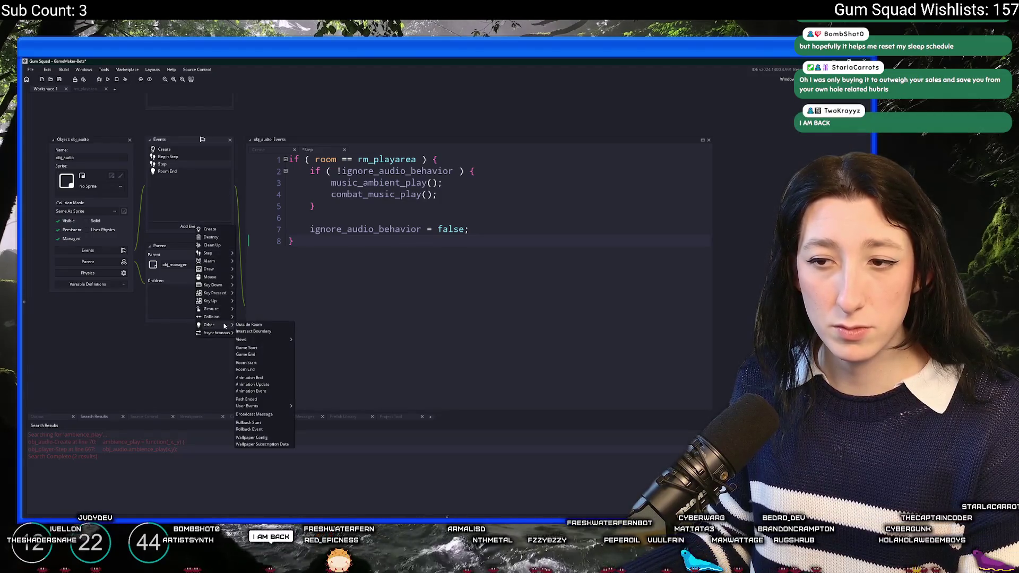
click(246, 363)
Step: Paste the saudio_sound_exists(ambience) check and add && saudio_sound_is_playing(ambience) to it
key(ctrl+v)
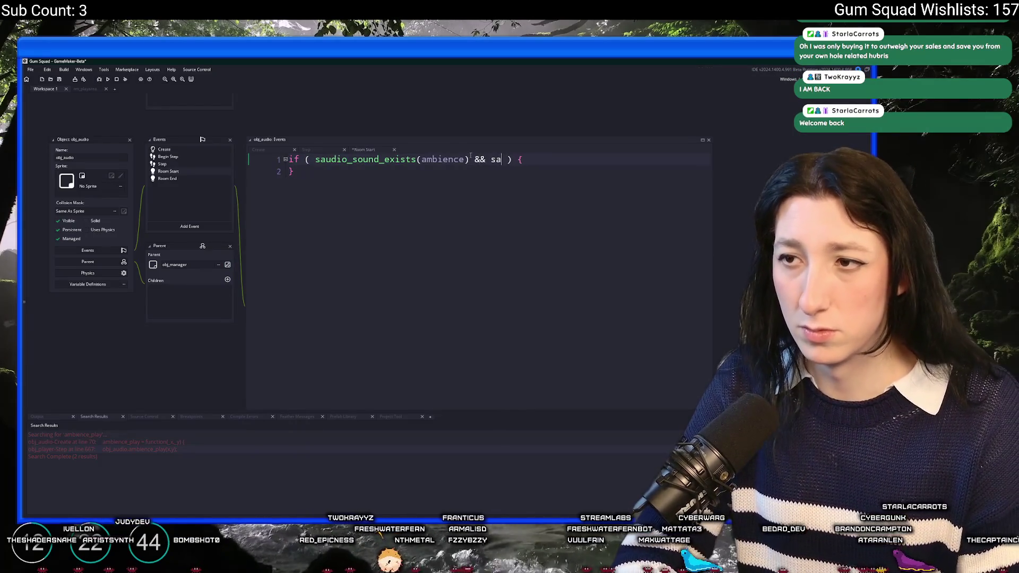
text(udio_is_playingk)
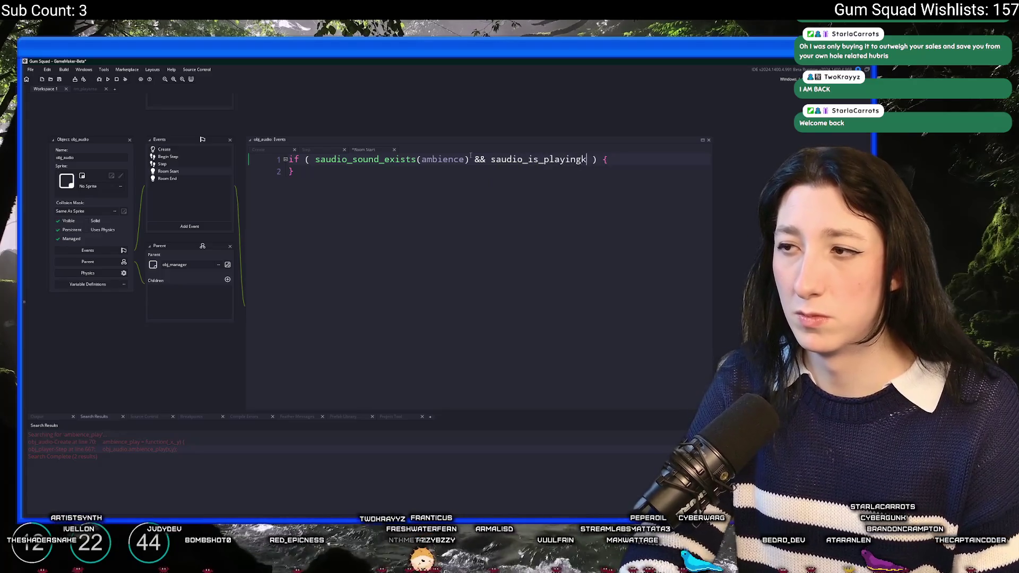
key(BackSpace)
key(BackSpace)
key(BackSpace)
text(soun)
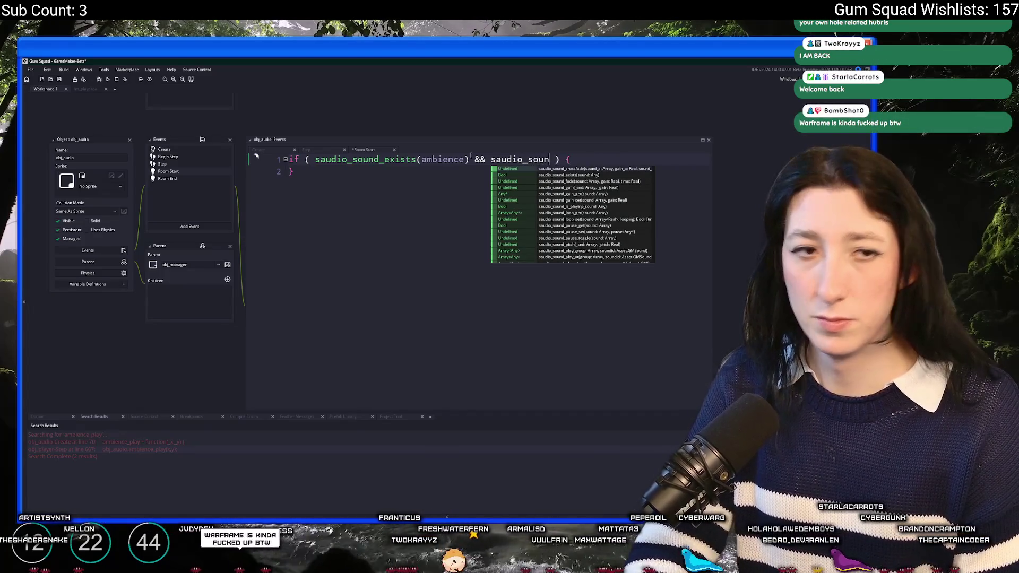
text(d_is_pla)
text(ying(ambien)
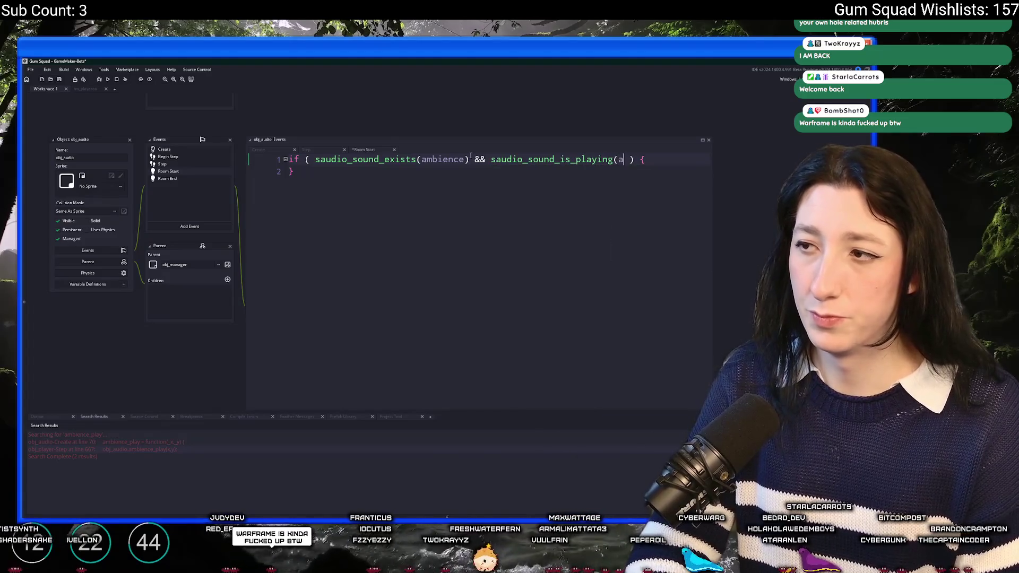
text(ce))
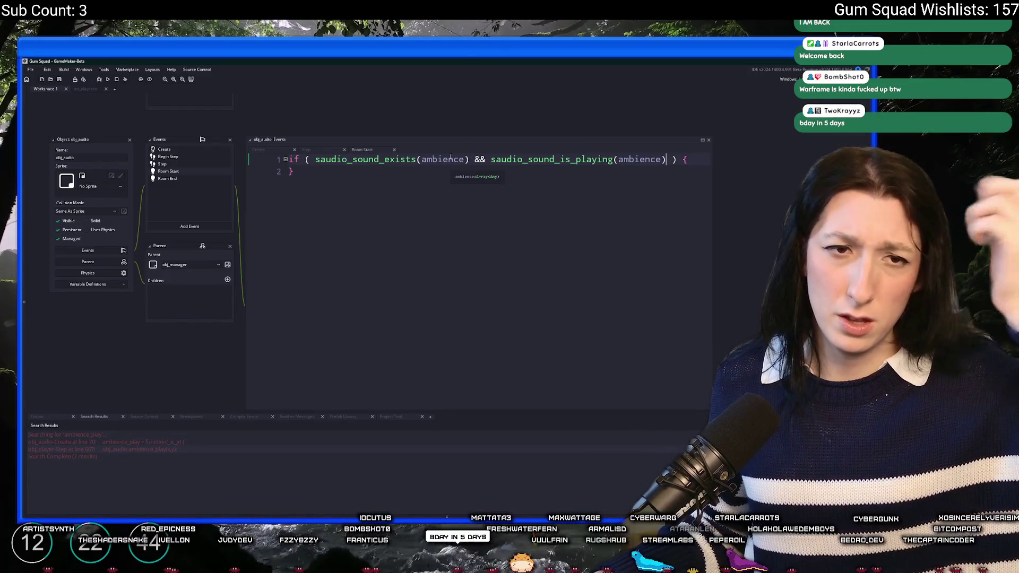
mouse_move(415, 155)
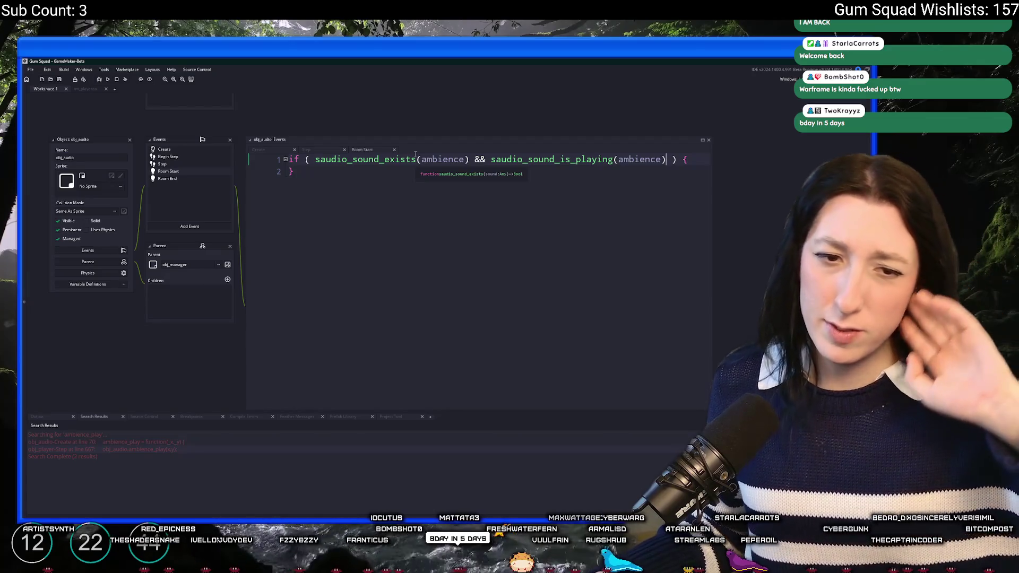
click(286, 171)
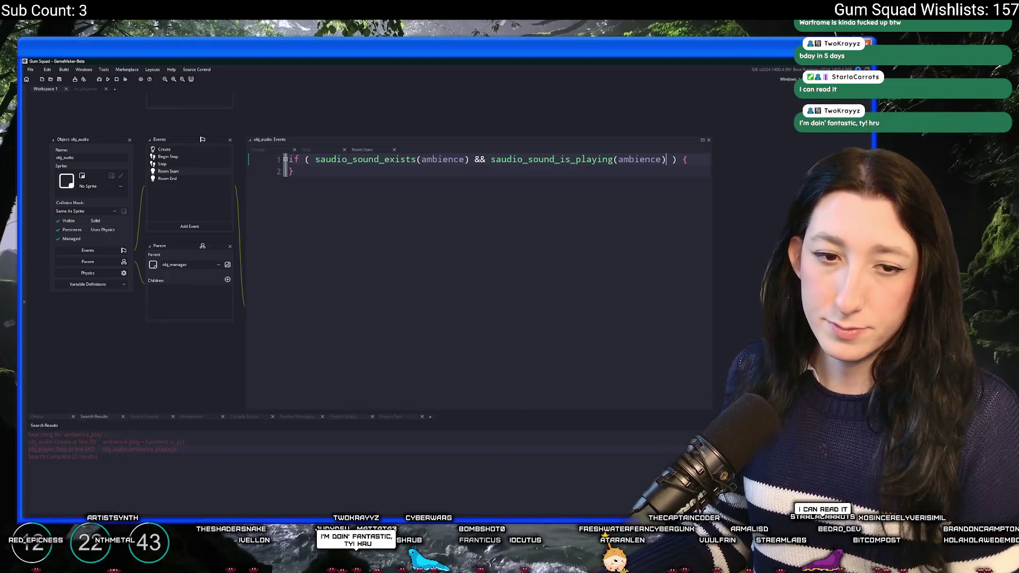
scroll(683, 138, right, 1)
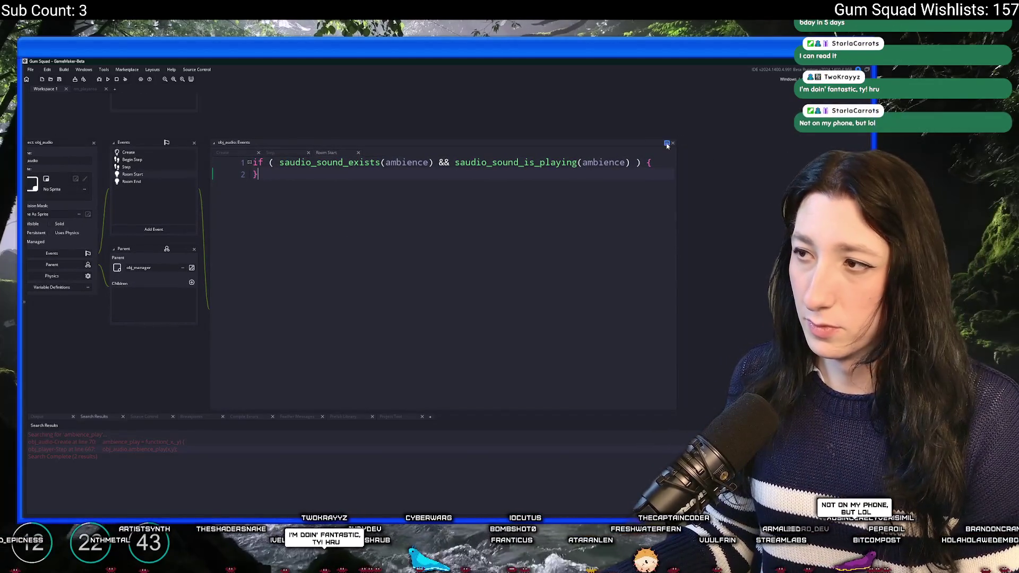
Step: Maximize the obj_audio Room Start code editor into its own workspace tab and enlarge its font
click(667, 142)
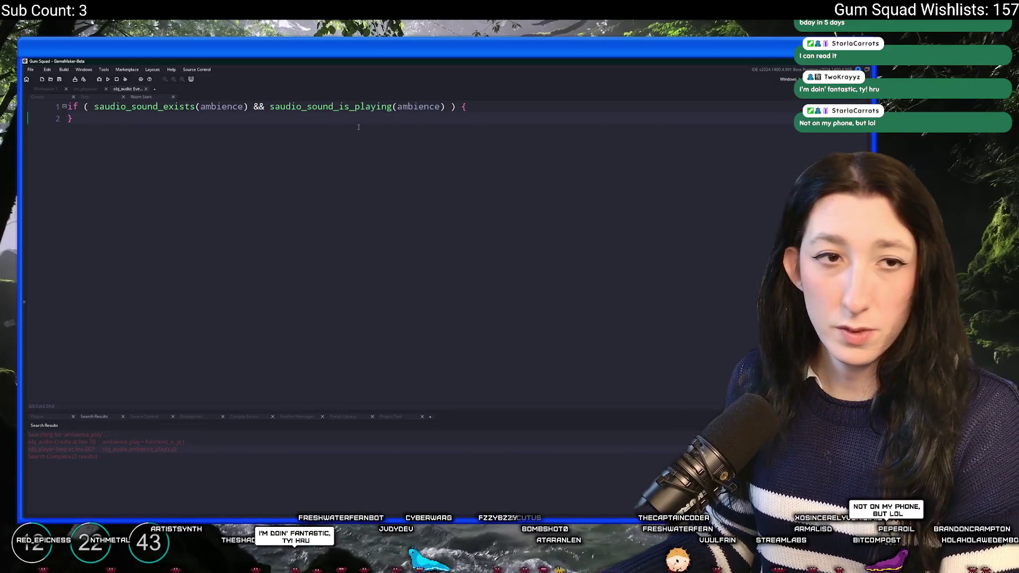
scroll(300, 155, up, 2)
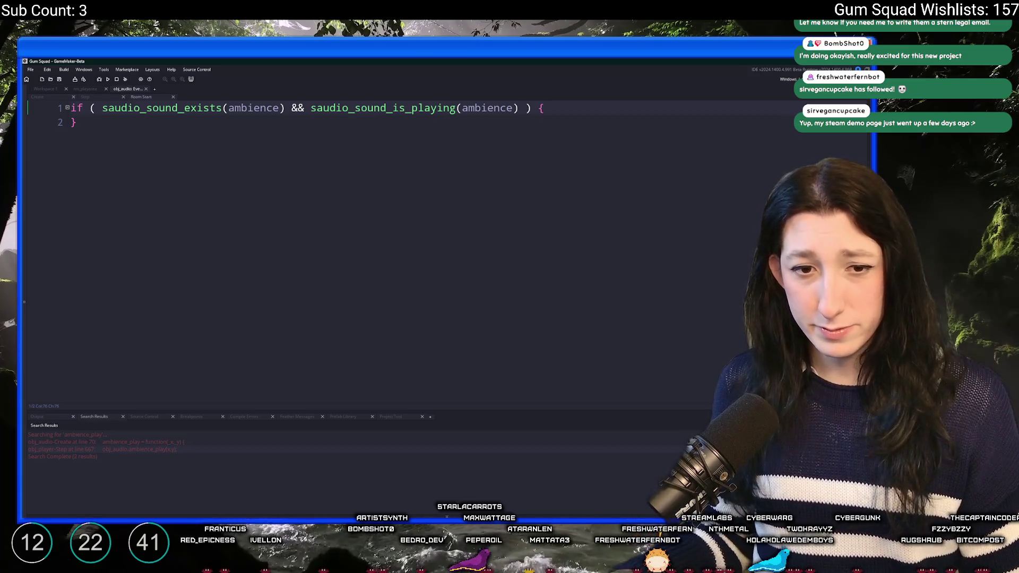
key(alt+Tab)
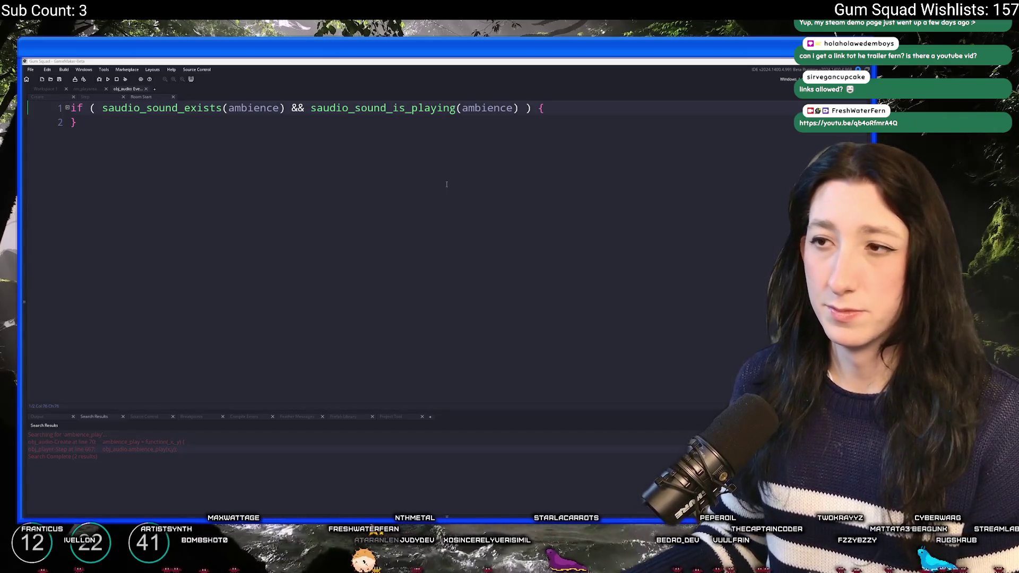
Step: Add saudio_sound_loop_set(ambience,false); inside the if block, then begin saudio_sound_fade(ambience on the next line
click(561, 113)
key(Return)
text(ambience_)
key(ctrl+BackSpace)
text(saudio_s)
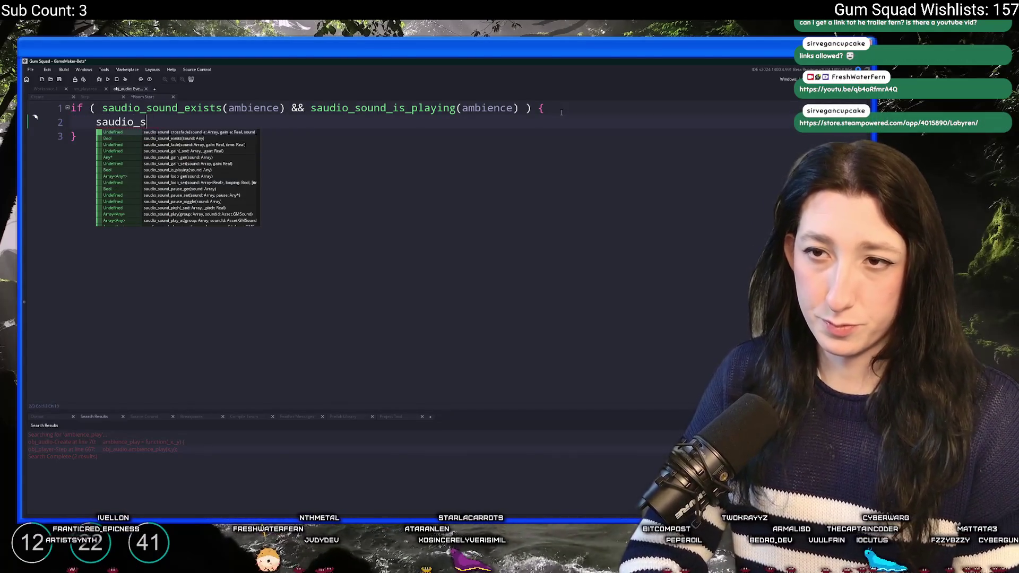
text(ound_loo)
key(Down)
key(Return)
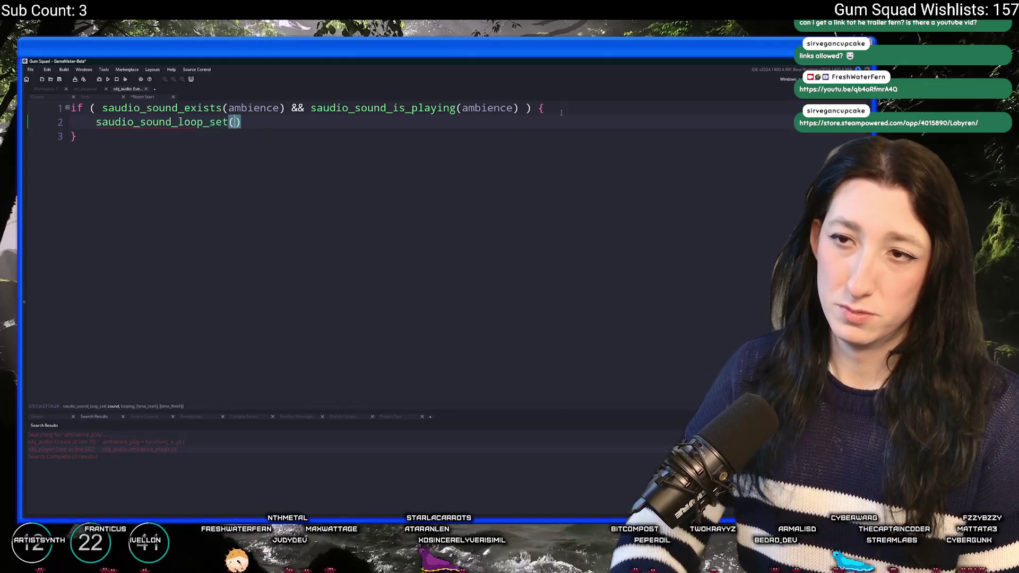
text(ambience,falsek)
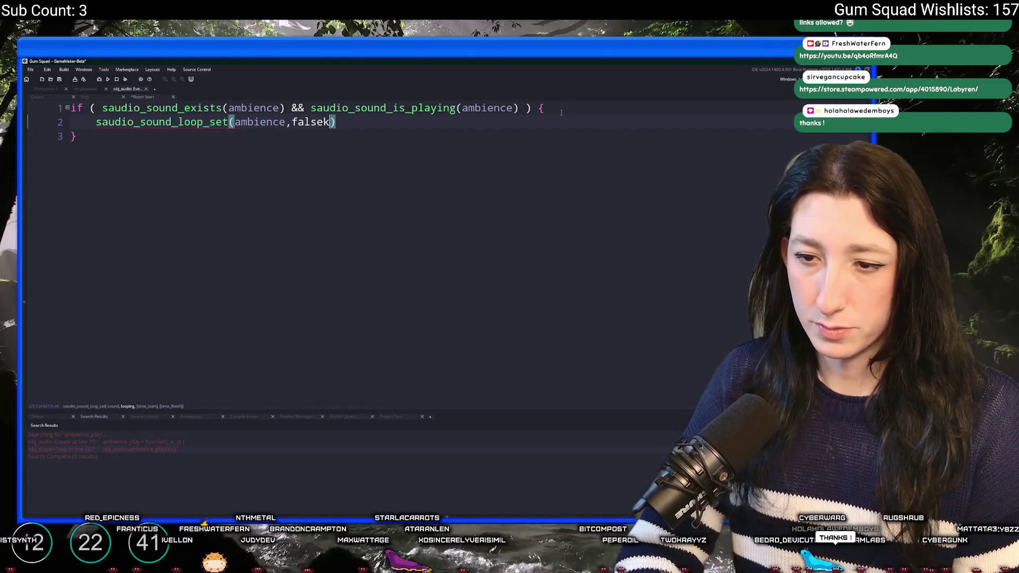
key(BackSpace)
key(End)
text(udio)
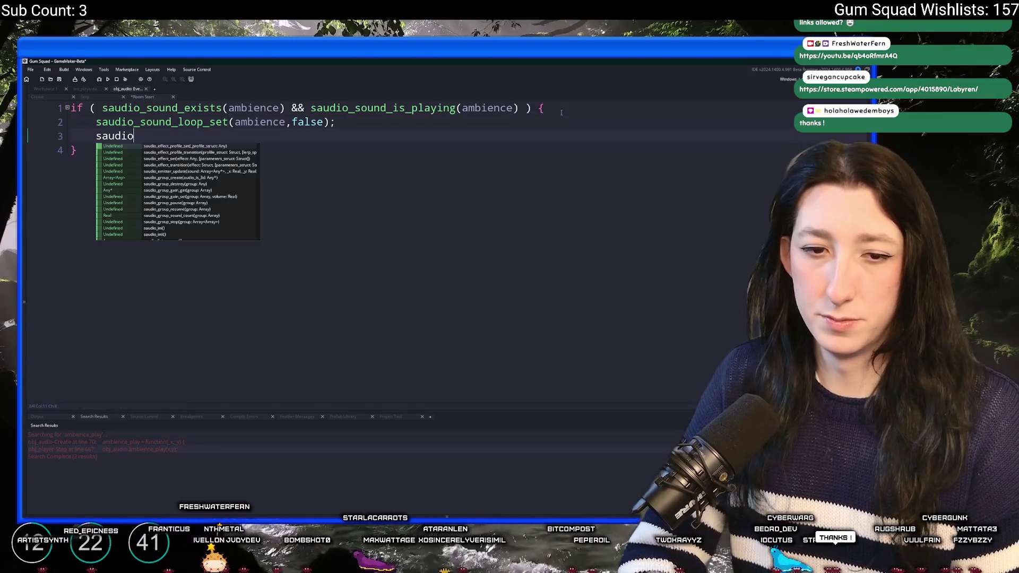
text(_sound_fade(ambie)
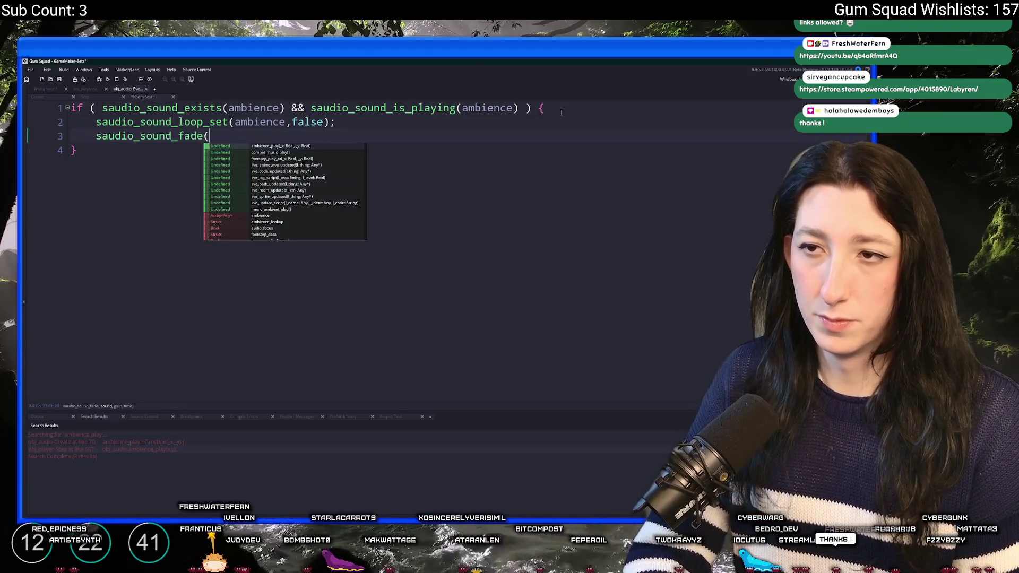